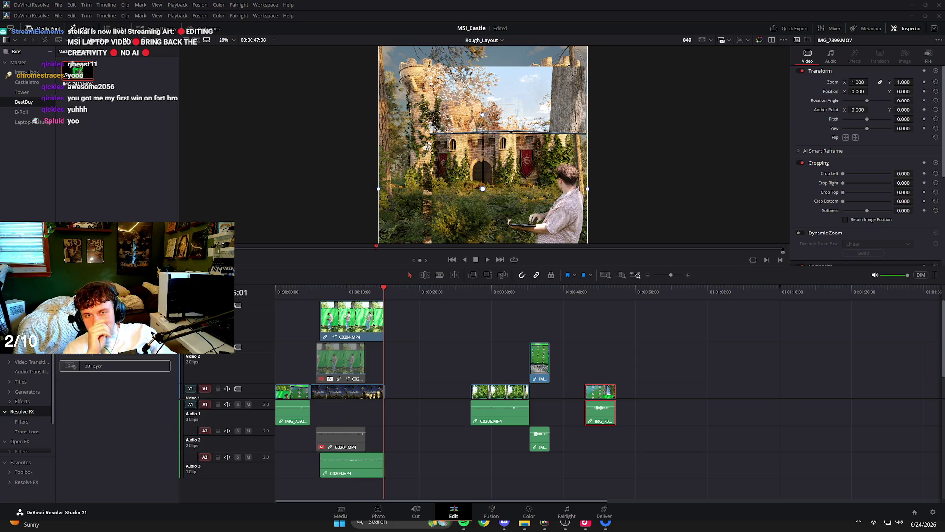
# Play the keyed C0204 subject over the castle backdrop, then enlarge the viewer above the timeline.
pyautogui.click(365, 302)
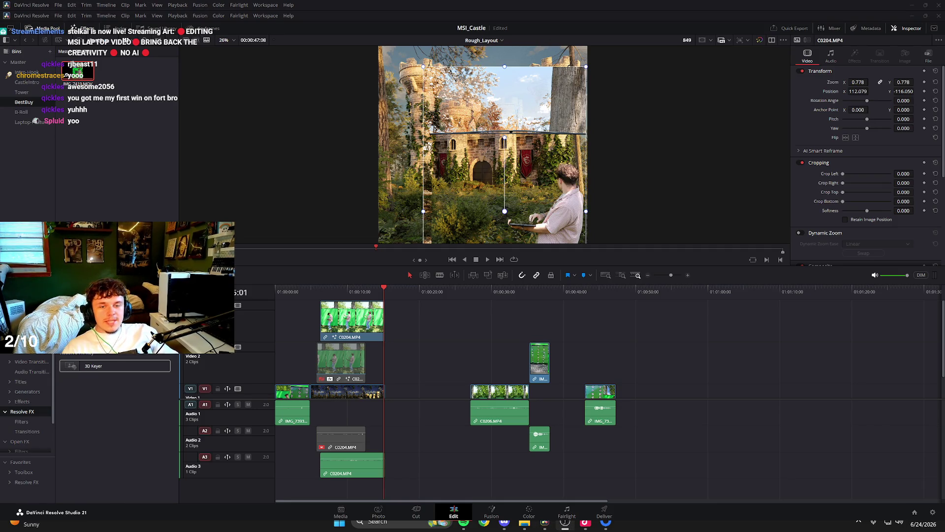
pyautogui.click(363, 289)
pyautogui.press('space')
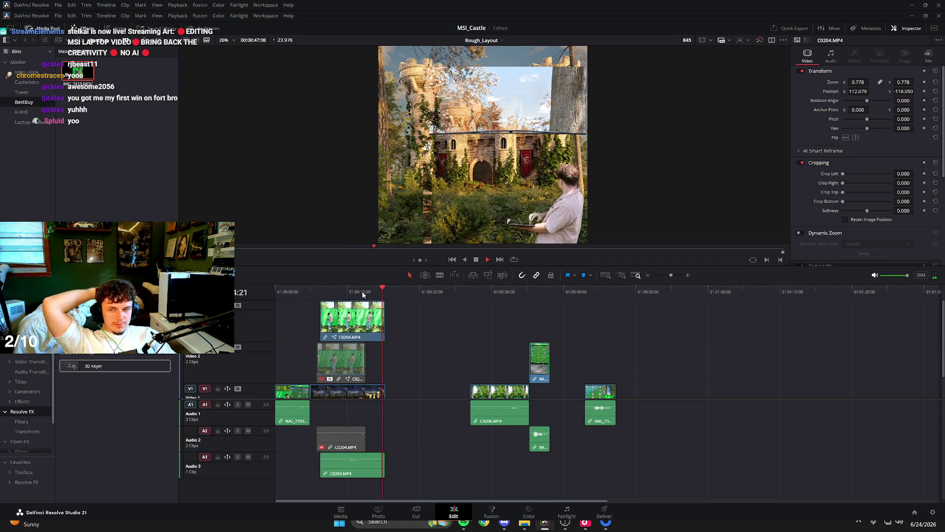
pyautogui.press('Home')
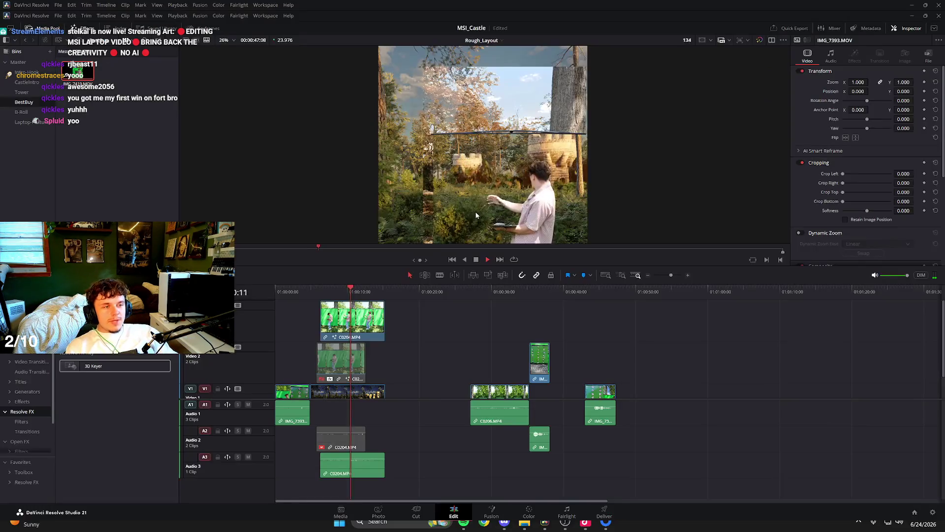
pyautogui.click(476, 215)
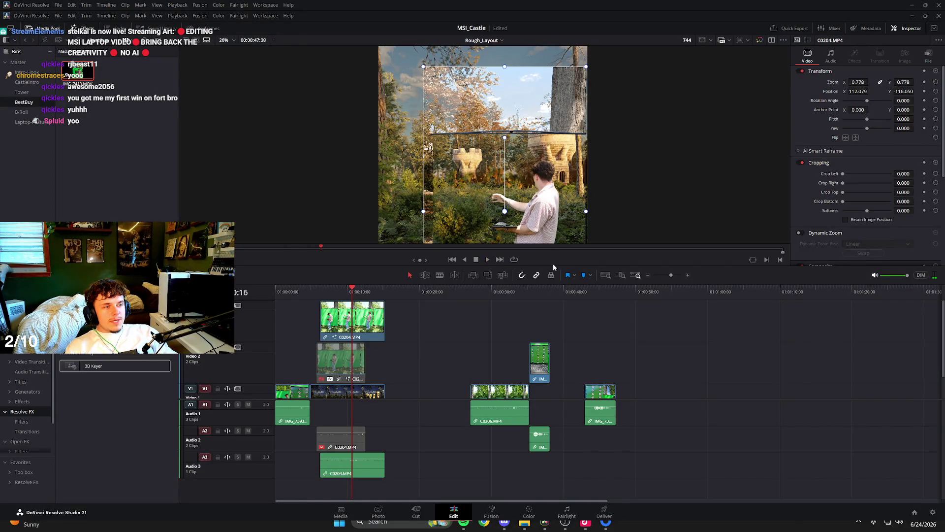
pyautogui.moveTo(553, 266); pyautogui.dragTo(555, 386)
pyautogui.scroll(1, 495, 315)
pyautogui.press('Home')
pyautogui.press('space')
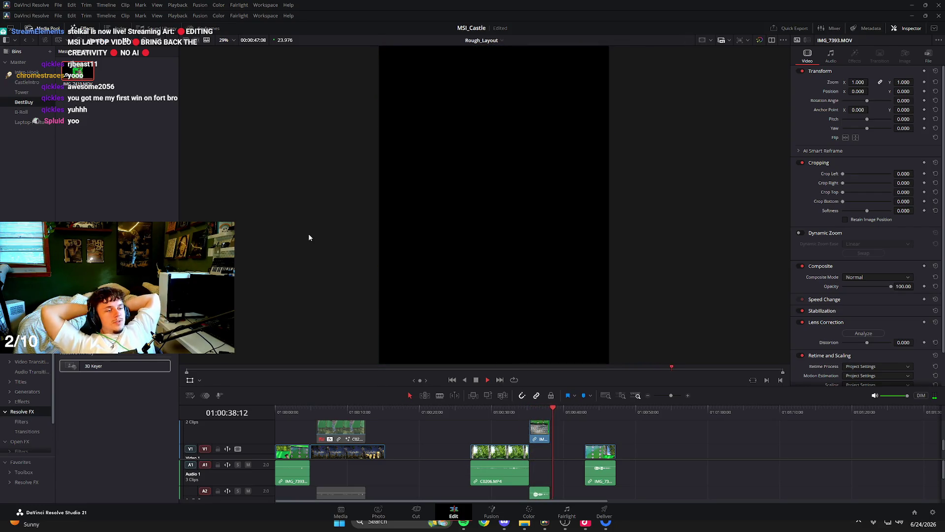
pyautogui.press('space')
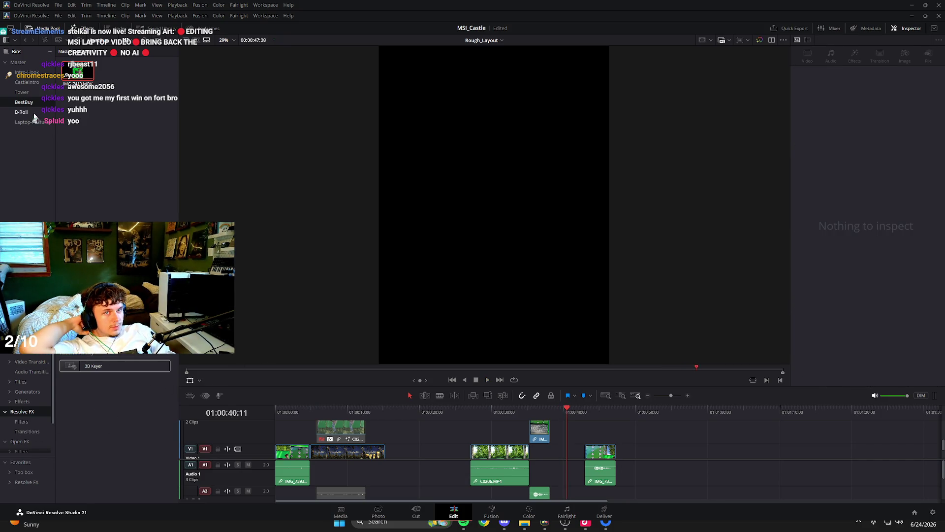
# From the B-Roll bin, place IMG_7413 on the main video track at the playhead.
pyautogui.click(35, 114)
pyautogui.click(156, 72)
pyautogui.click(589, 412)
pyautogui.press('space')
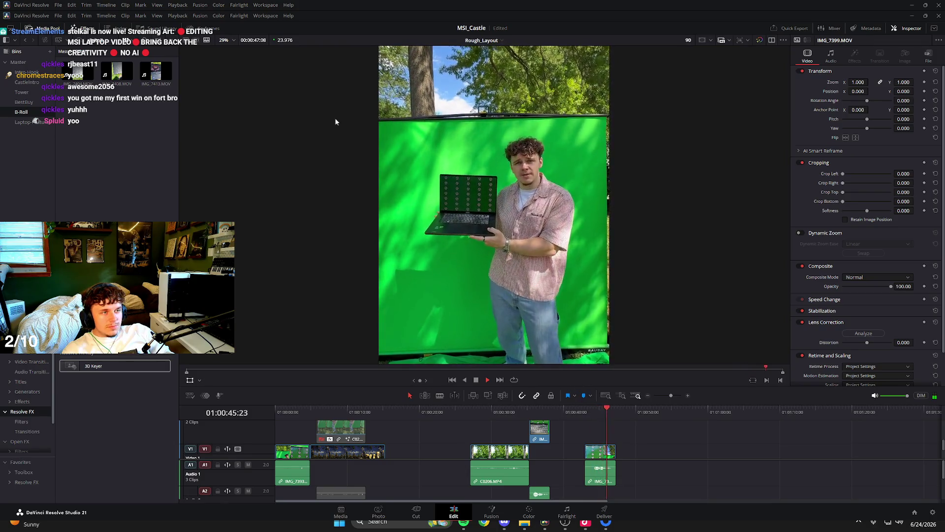
pyautogui.moveTo(156, 72)
pyautogui.mouseDown()
pyautogui.moveTo(609, 431)
pyautogui.moveTo(615, 450)
pyautogui.mouseUp()
pyautogui.press('space')
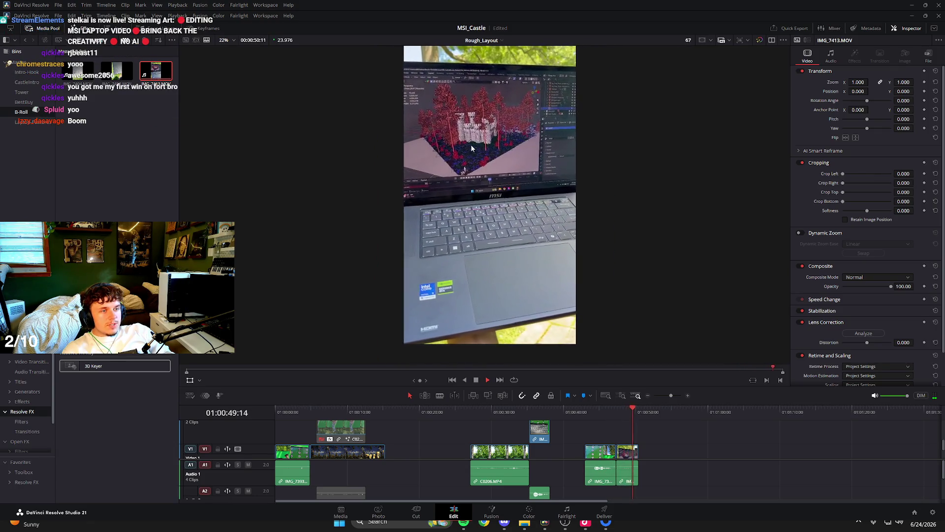
# Preview IMG_7408 and IMG_7404, then append IMG_7404 to the end of the main track.
pyautogui.doubleClick(114, 73)
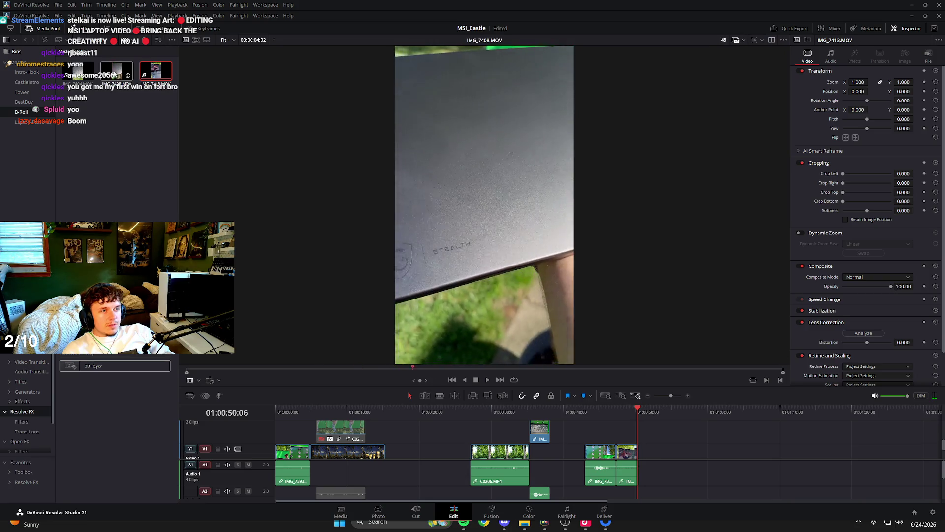
pyautogui.doubleClick(78, 71)
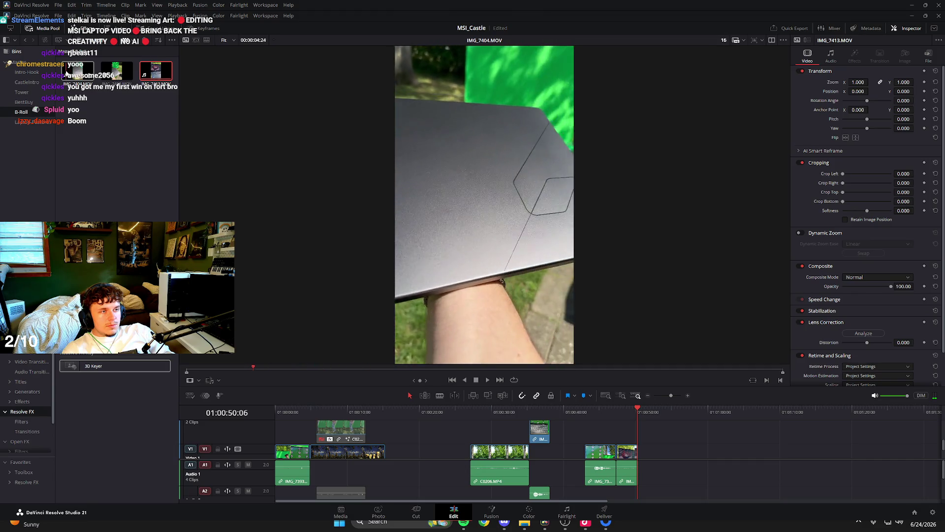
pyautogui.moveTo(66, 74); pyautogui.dragTo(638, 451)
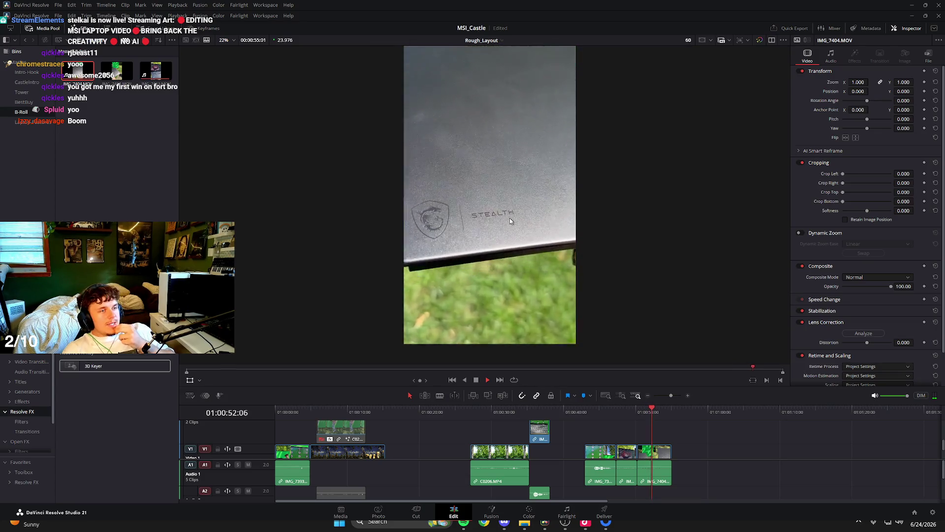
pyautogui.press('space')
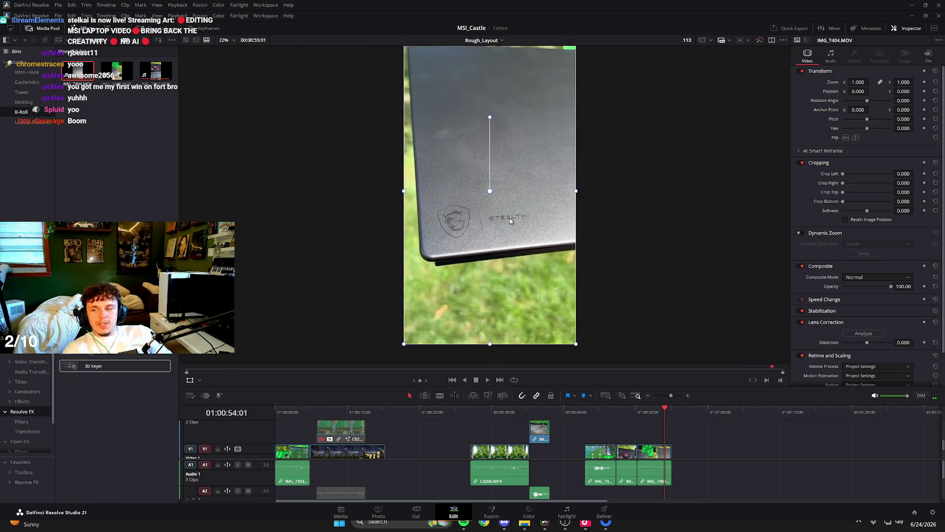
# Replay the sequence from IMG_7413 through the laptop-lid shot, stepping back a few frames.
pyautogui.press('space')
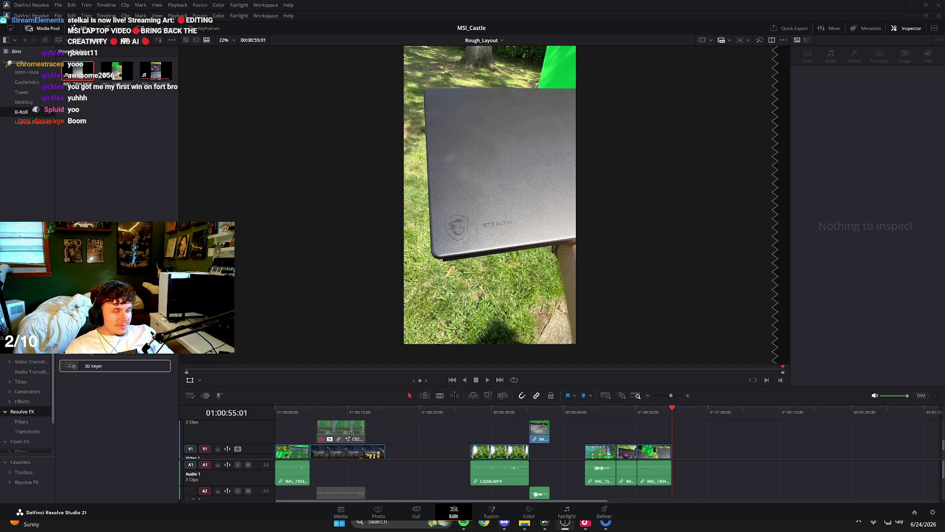
pyautogui.click(619, 411)
pyautogui.press('space')
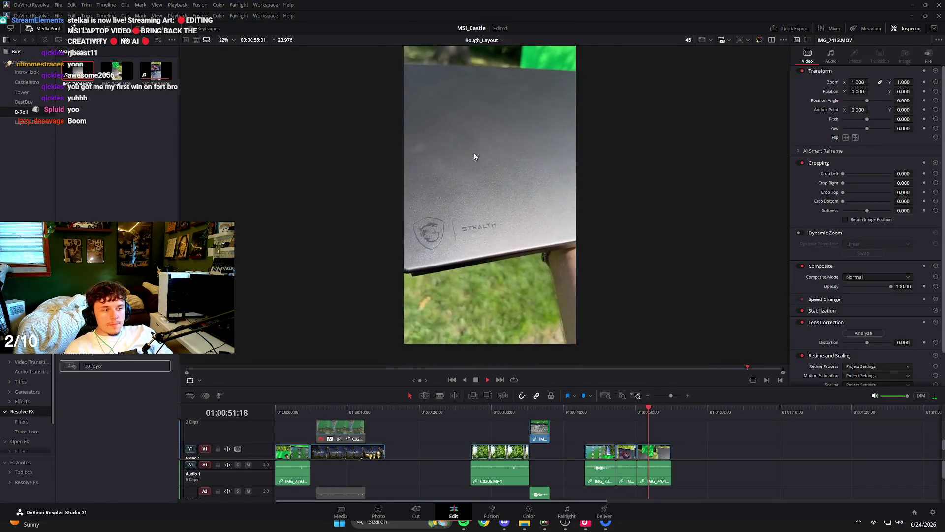
pyautogui.click(642, 412)
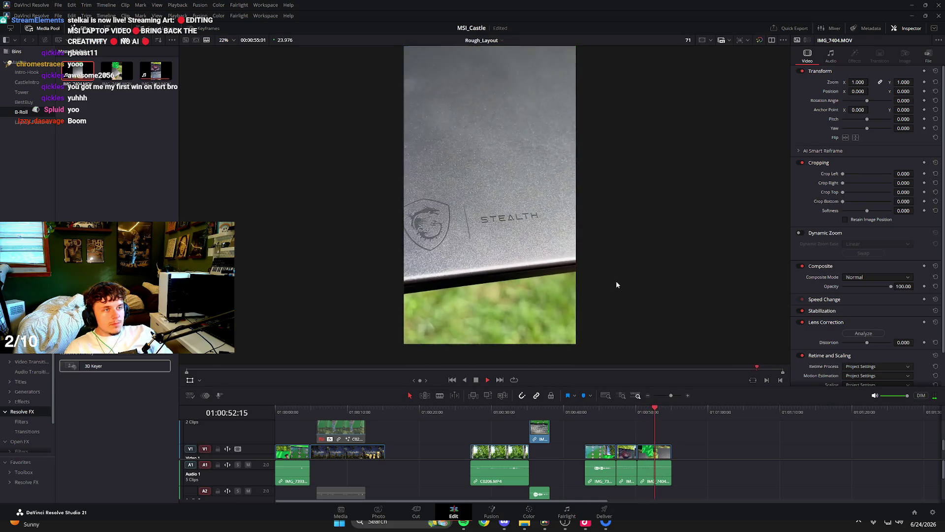
pyautogui.press('space')
pyautogui.moveTo(655, 413); pyautogui.dragTo(656, 413)
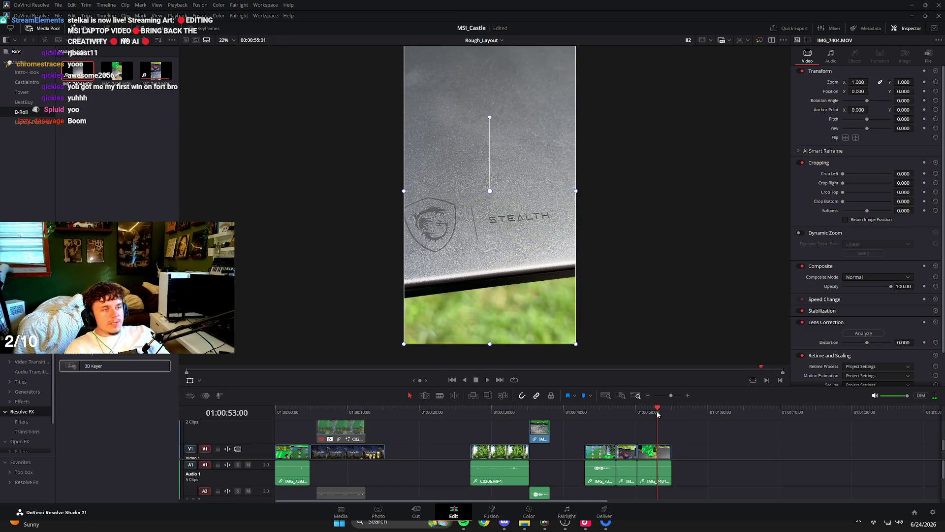
pyautogui.press('Left')
pyautogui.press('Left')
pyautogui.press('Left')
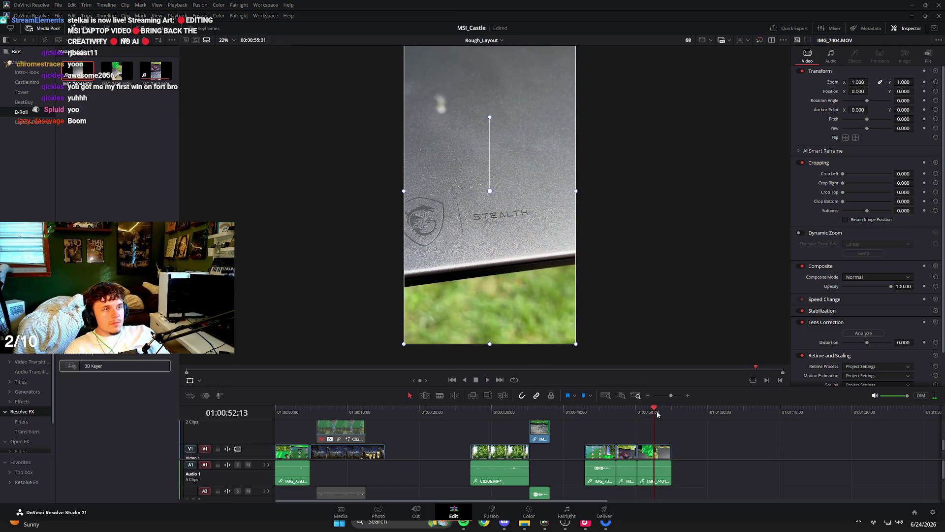
# Zoom in and out on the viewer, then play again from 01:00:51:01.
pyautogui.scroll(2, 482, 88)
pyautogui.scroll(3, 450, 99)
pyautogui.scroll(3, 450, 98)
pyautogui.scroll(2, 466, 145)
pyautogui.scroll(-2, 494, 190)
pyautogui.scroll(-3, 493, 190)
pyautogui.scroll(-1, 494, 190)
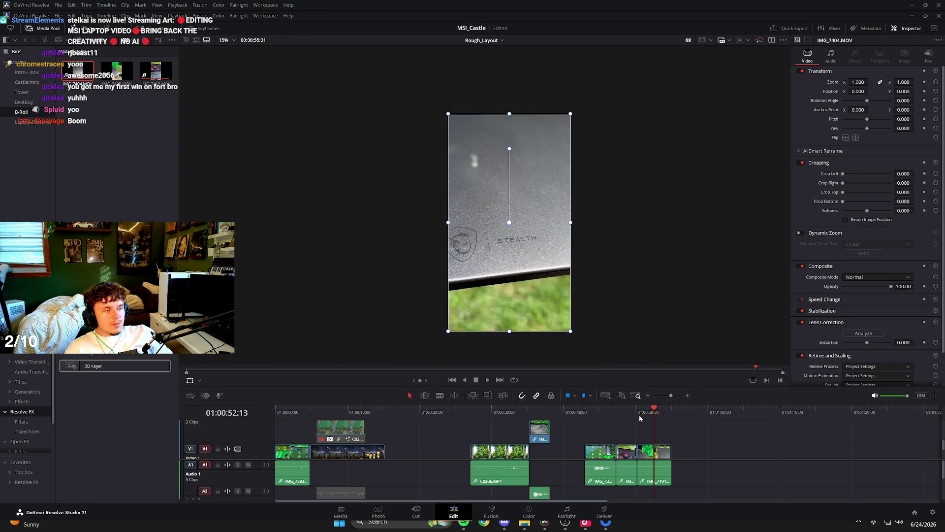
pyautogui.click(643, 412)
pyautogui.press('space')
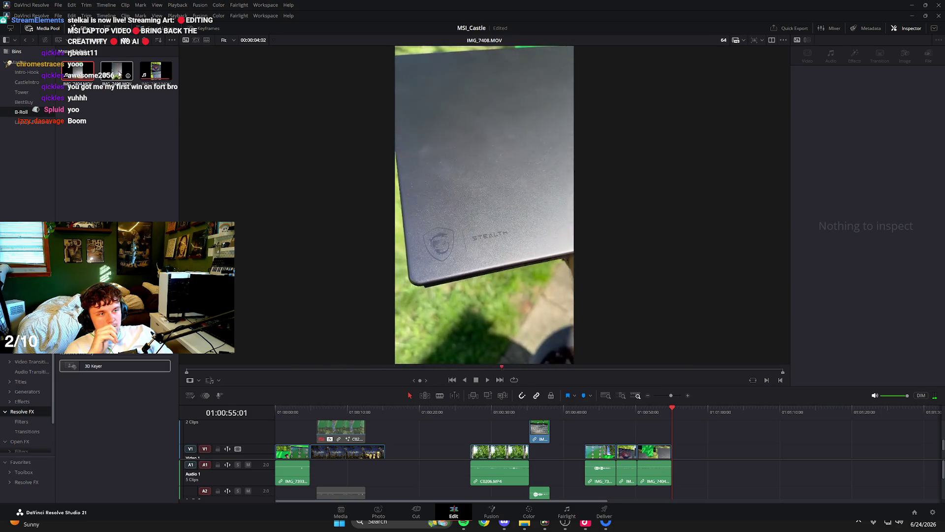
# Append IMG_7408 to the end of the timeline and play it.
pyautogui.moveTo(115, 74); pyautogui.dragTo(676, 450)
pyautogui.click(676, 451)
pyautogui.press('space')
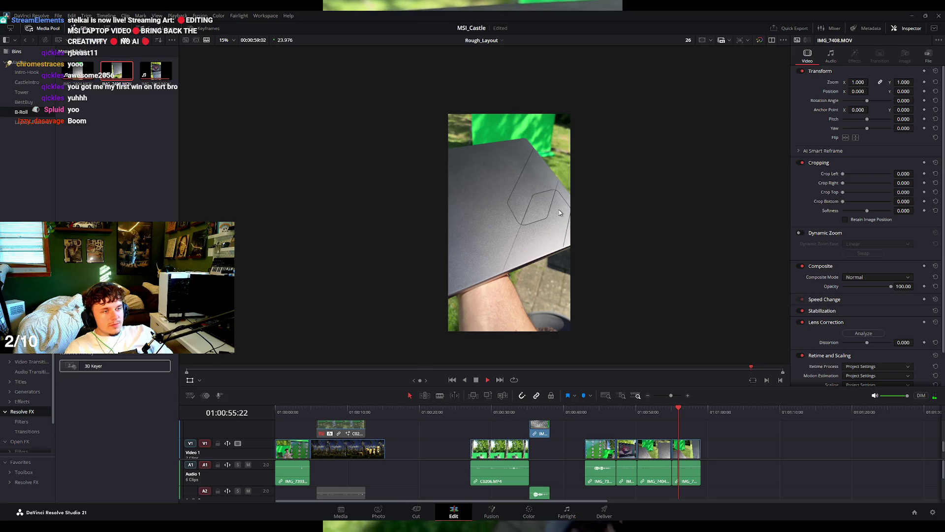
pyautogui.press('space')
# Delete IMG_7408 and return to the keyed subject over the forest.
pyautogui.press('Delete')
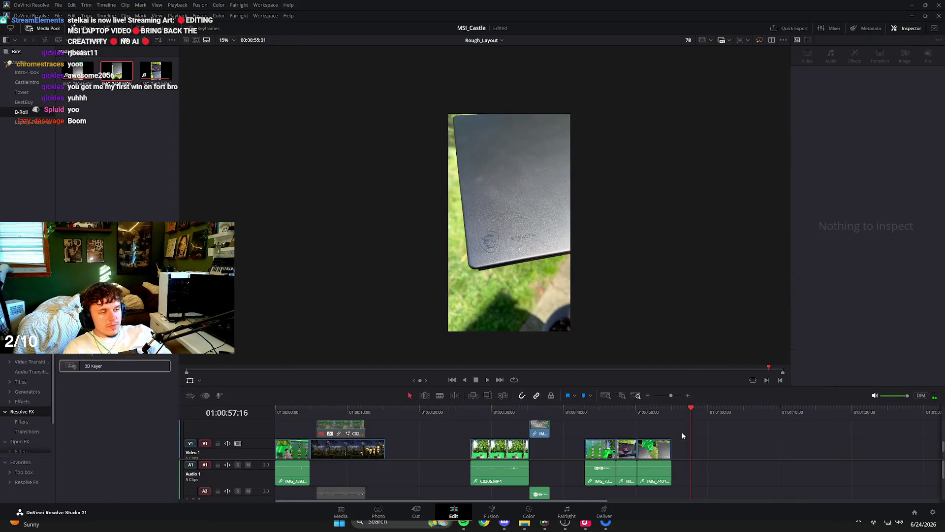
pyautogui.click(644, 413)
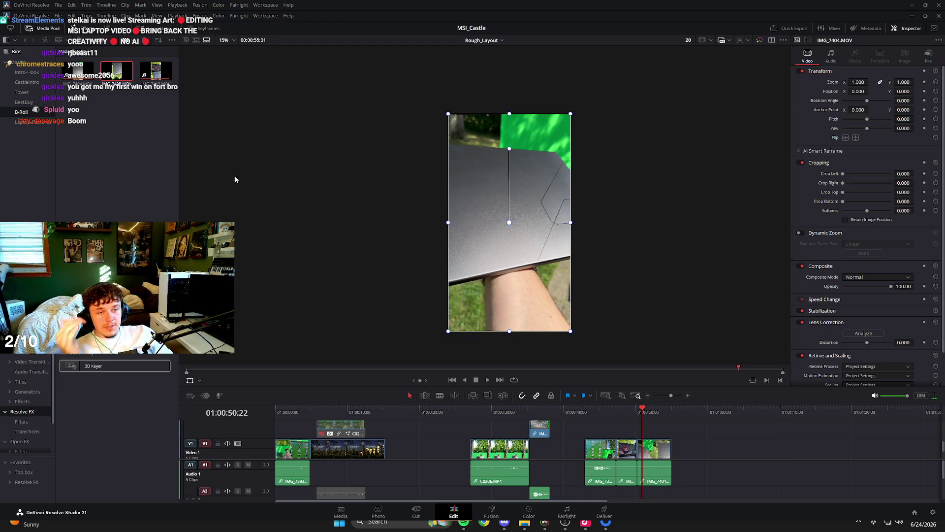
pyautogui.click(337, 413)
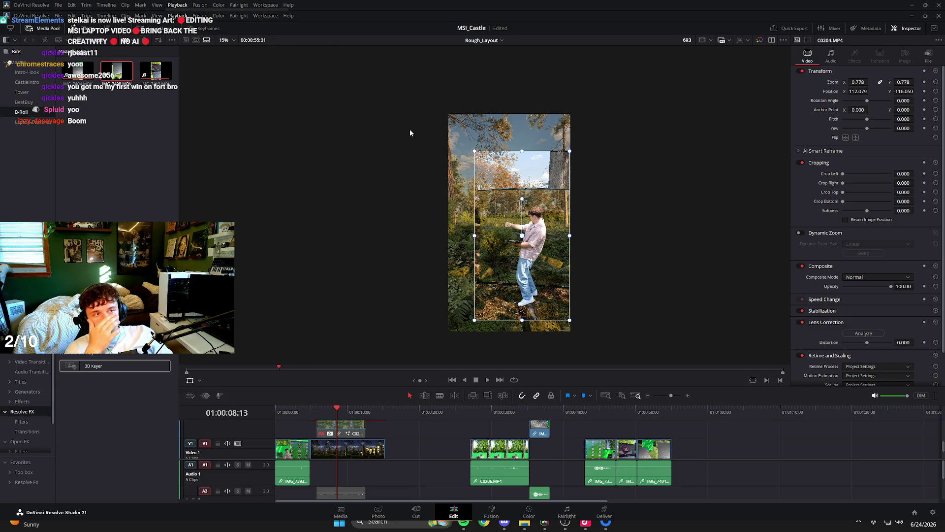
# Nudge the keyed subject to position 105.555, -112.787, save the project, and return to the green-screen opening.
pyautogui.moveTo(462, 152); pyautogui.dragTo(462, 151)
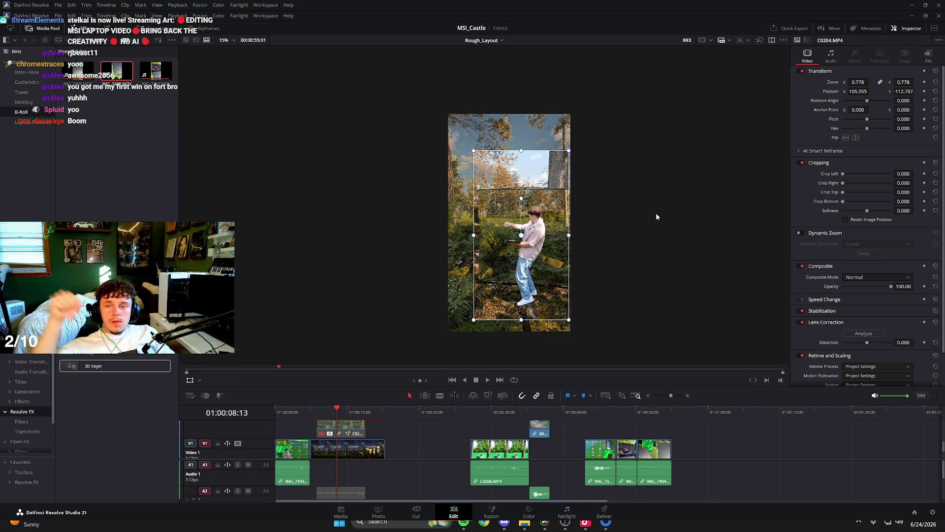
pyautogui.hotkey('ctrl', 's')
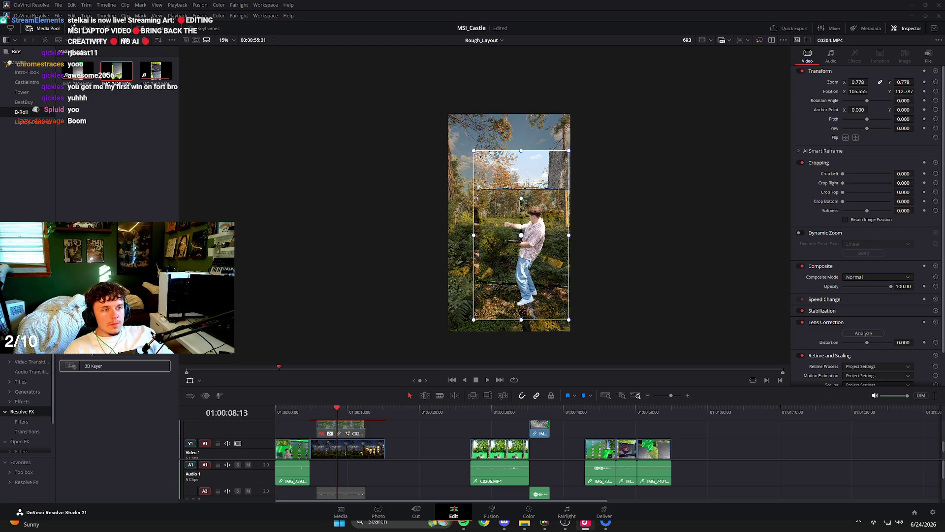
pyautogui.scroll(3, 564, 279)
pyautogui.moveTo(312, 412)
pyautogui.mouseDown()
pyautogui.moveTo(292, 413)
pyautogui.moveTo(301, 413)
pyautogui.mouseUp()
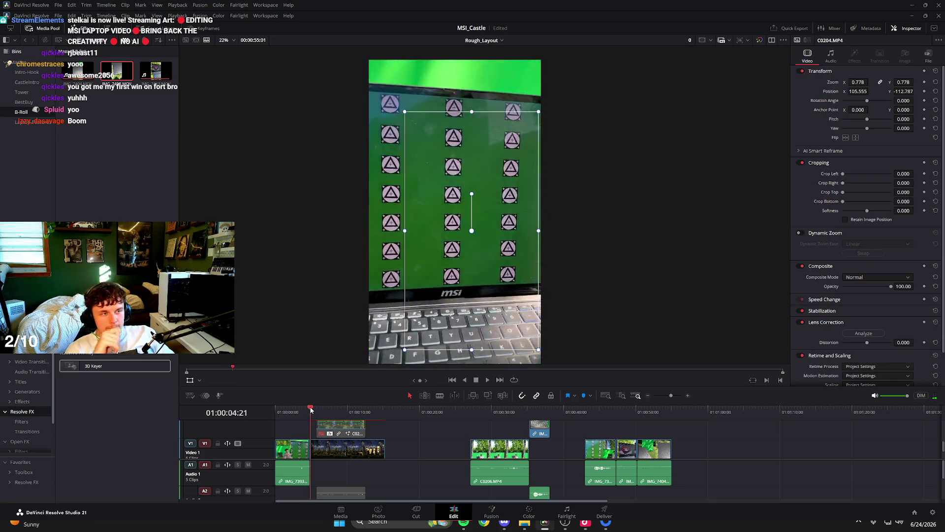
pyautogui.press('space')
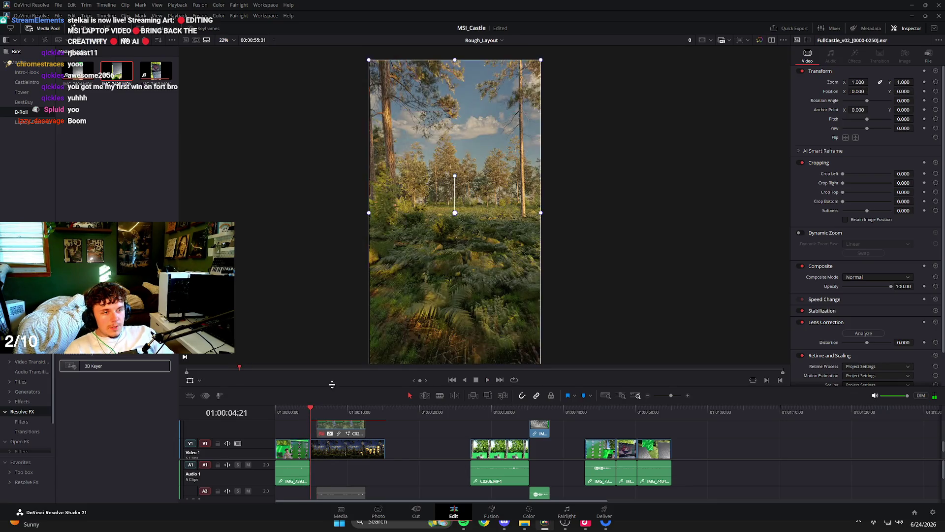
pyautogui.moveTo(346, 409); pyautogui.dragTo(361, 410)
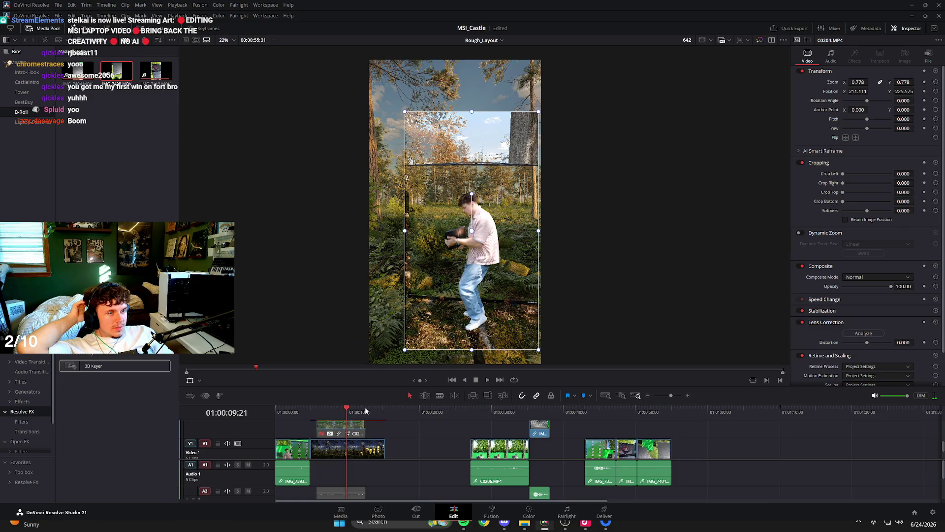
pyautogui.press('space')
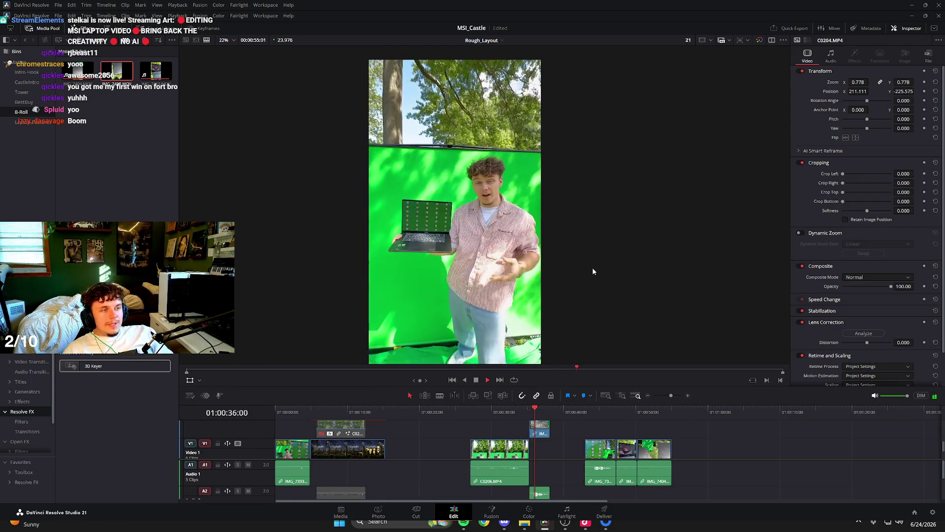
pyautogui.press('space')
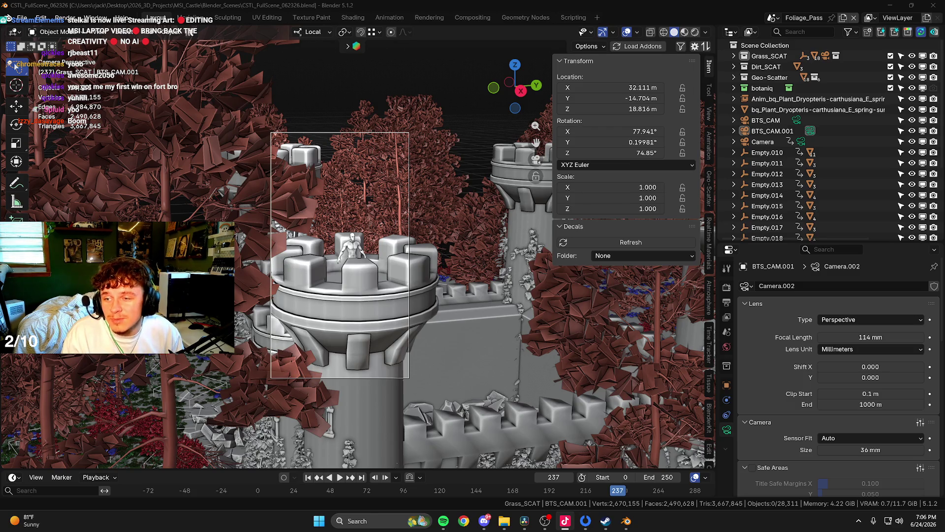
# Orbit around the castle from high angles, selecting the scene camera, ending near top-down.
pyautogui.moveTo(374, 197)
pyautogui.mouseDown()
pyautogui.moveTo(379, 257)
pyautogui.moveTo(438, 249)
pyautogui.moveTo(424, 87)
pyautogui.moveTo(346, 145)
pyautogui.mouseUp()
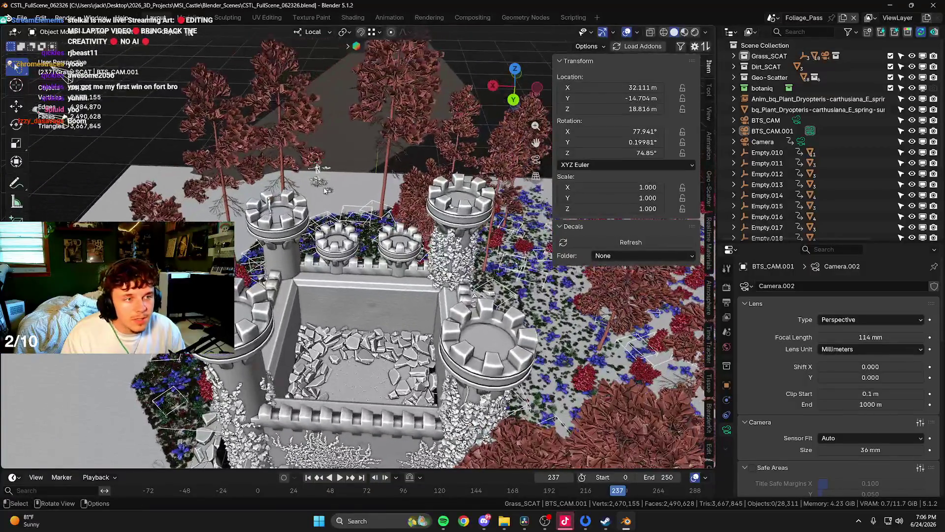
pyautogui.moveTo(346, 146); pyautogui.dragTo(397, 168)
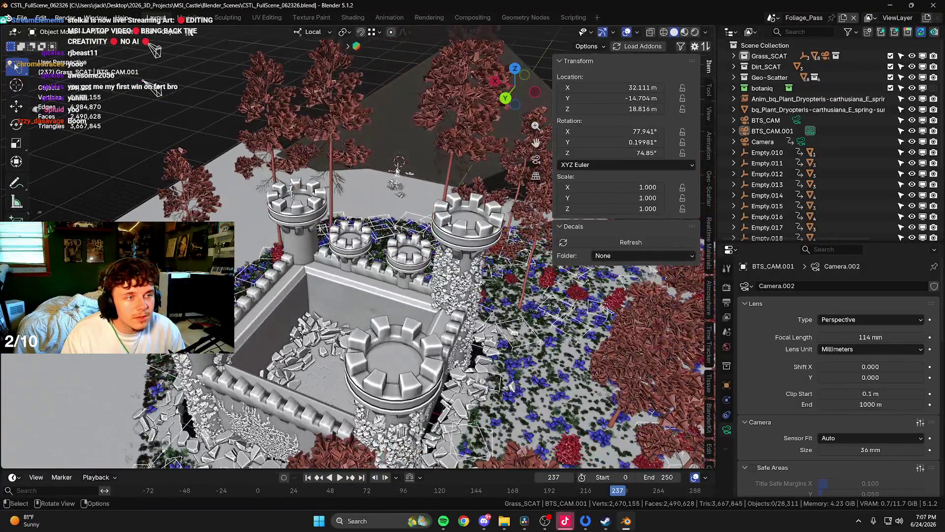
pyautogui.click(397, 172)
pyautogui.moveTo(413, 178); pyautogui.dragTo(443, 212)
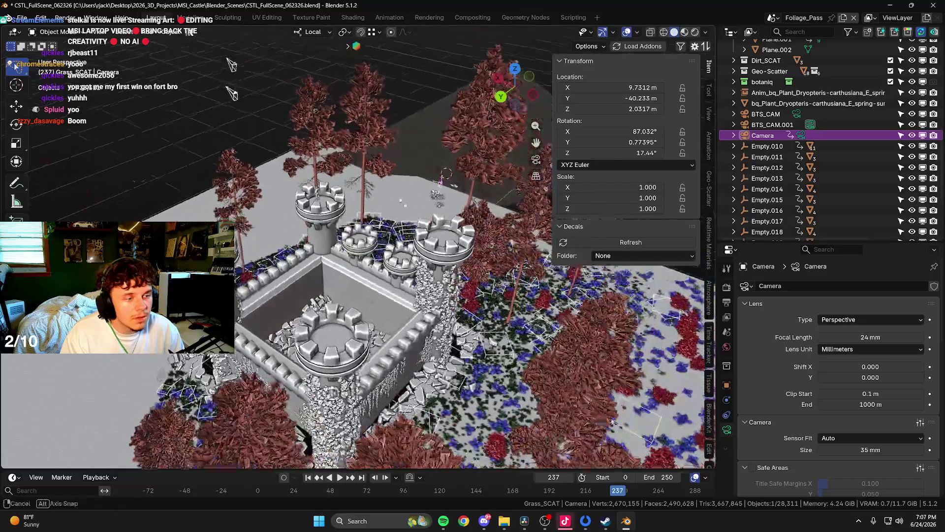
pyautogui.moveTo(445, 522)
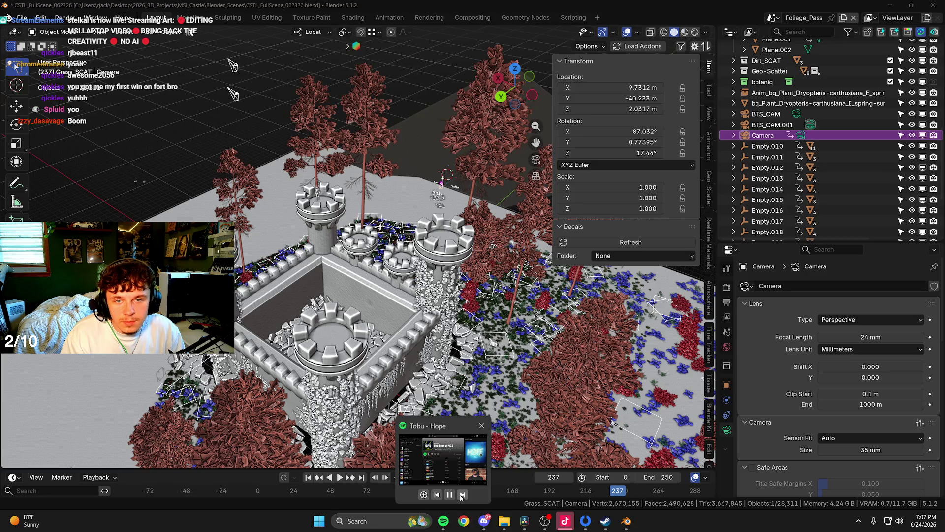
pyautogui.moveTo(266, 98); pyautogui.dragTo(488, 119)
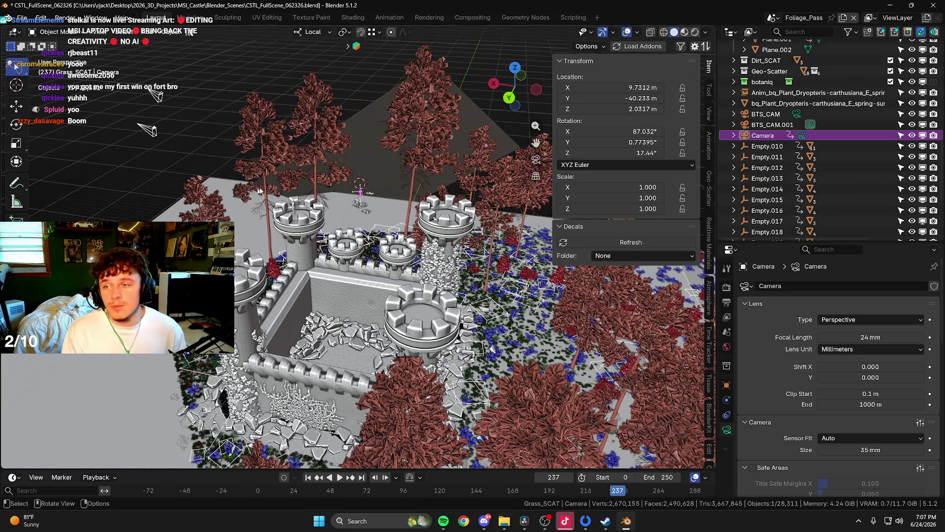
pyautogui.moveTo(256, 177); pyautogui.dragTo(299, 181)
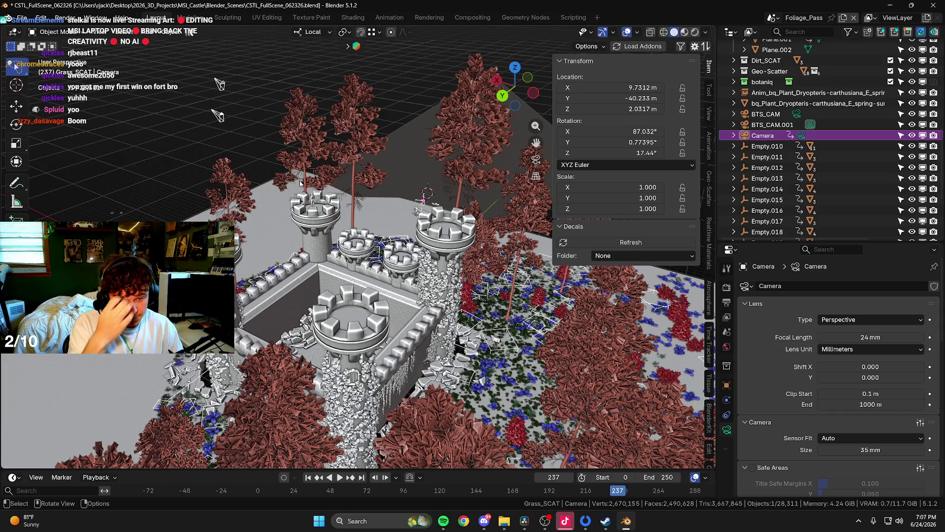
pyautogui.moveTo(331, 227)
pyautogui.mouseDown()
pyautogui.moveTo(671, 382)
pyautogui.moveTo(255, 63)
pyautogui.mouseUp()
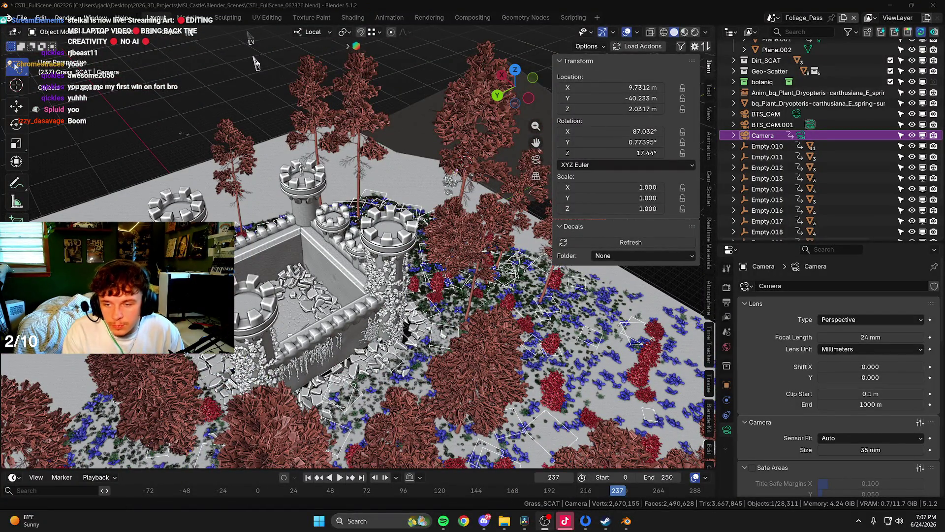
pyautogui.moveTo(255, 63)
pyautogui.mouseDown()
pyautogui.moveTo(261, 148)
pyautogui.moveTo(774, 269)
pyautogui.mouseUp()
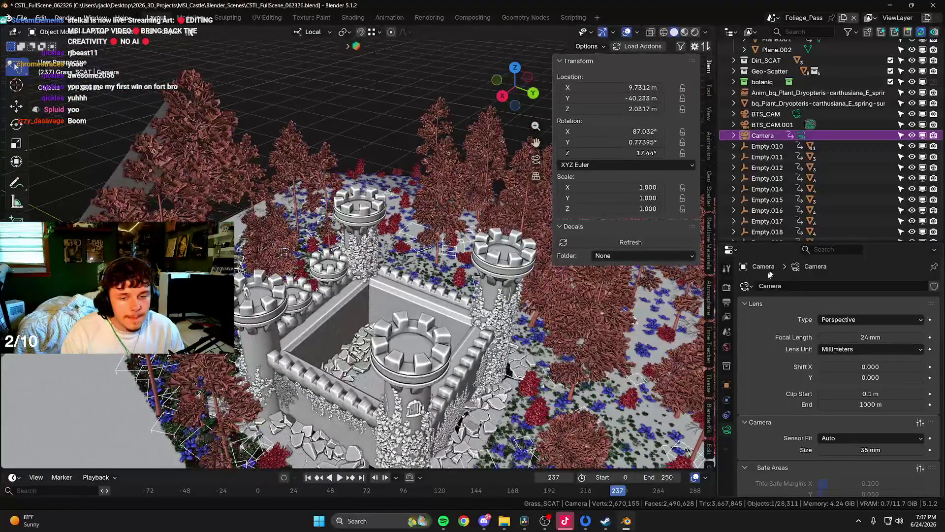
# Zoom in for ground-level and courtyard views, selecting the figure standing on the tower.
pyautogui.scroll(-4, 320, 209)
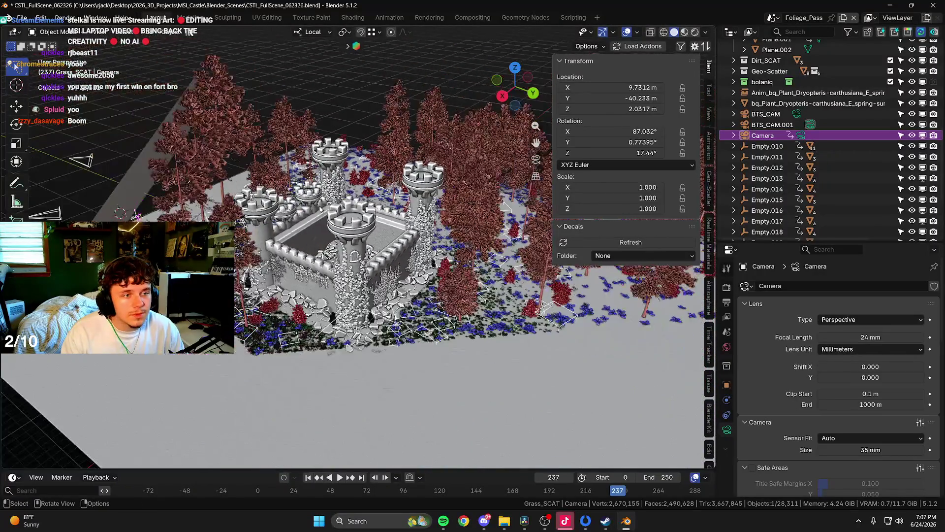
pyautogui.moveTo(320, 209)
pyautogui.mouseDown()
pyautogui.moveTo(400, 227)
pyautogui.moveTo(375, 188)
pyautogui.mouseUp()
pyautogui.scroll(5, 390, 220)
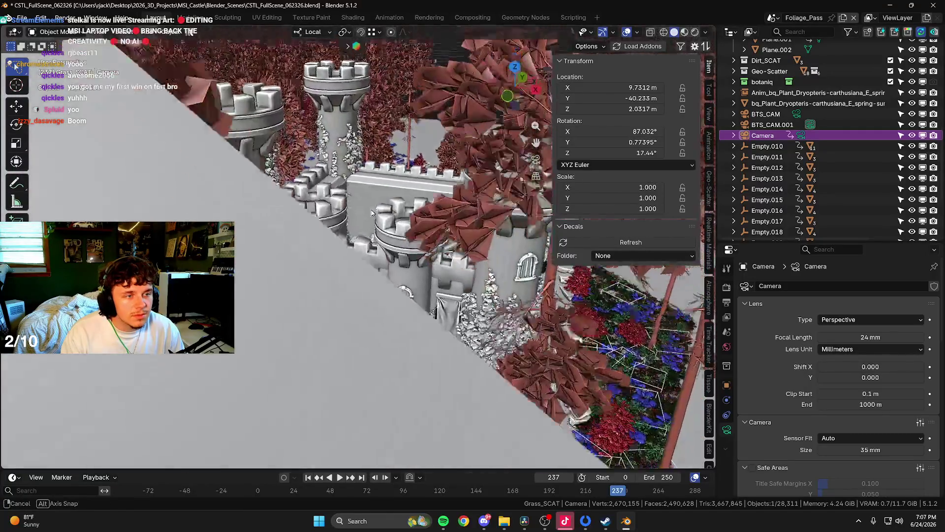
pyautogui.scroll(3, 375, 187)
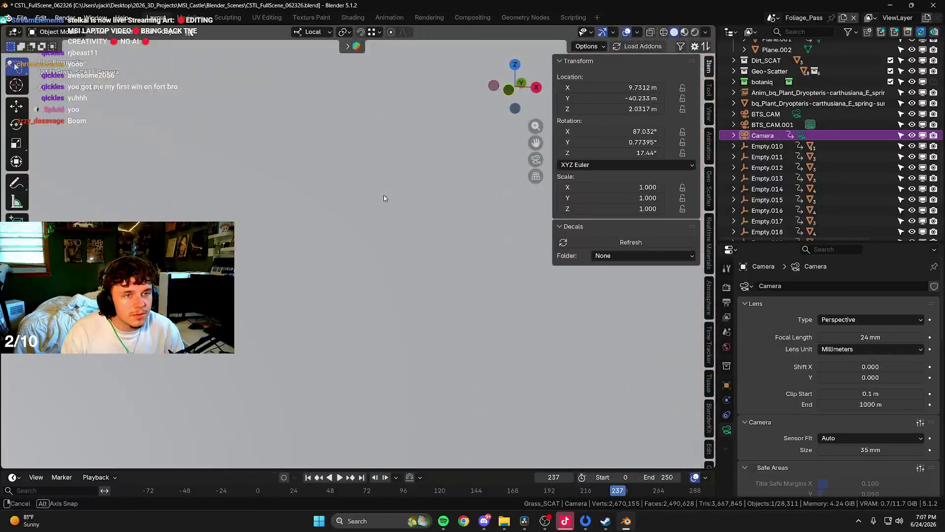
pyautogui.moveTo(382, 196)
pyautogui.mouseDown()
pyautogui.moveTo(406, 200)
pyautogui.moveTo(385, 225)
pyautogui.mouseUp()
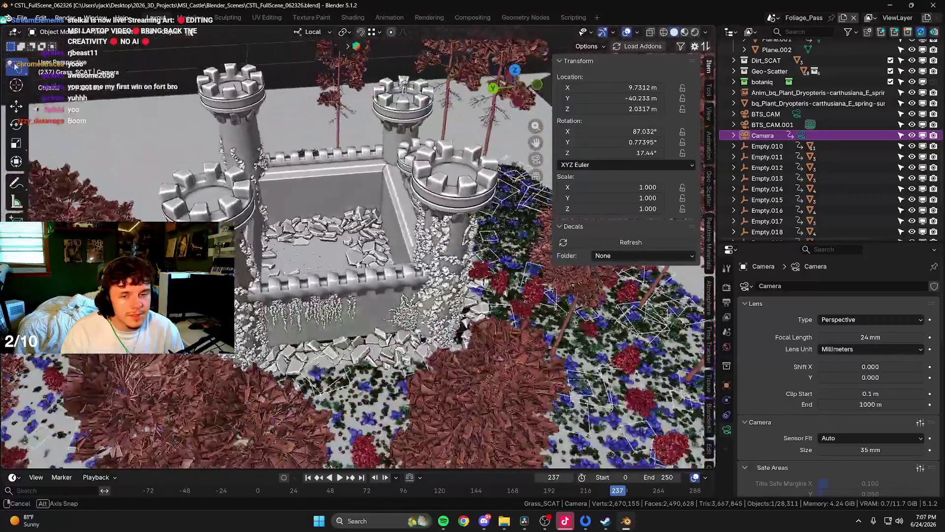
pyautogui.moveTo(458, 205); pyautogui.dragTo(461, 210)
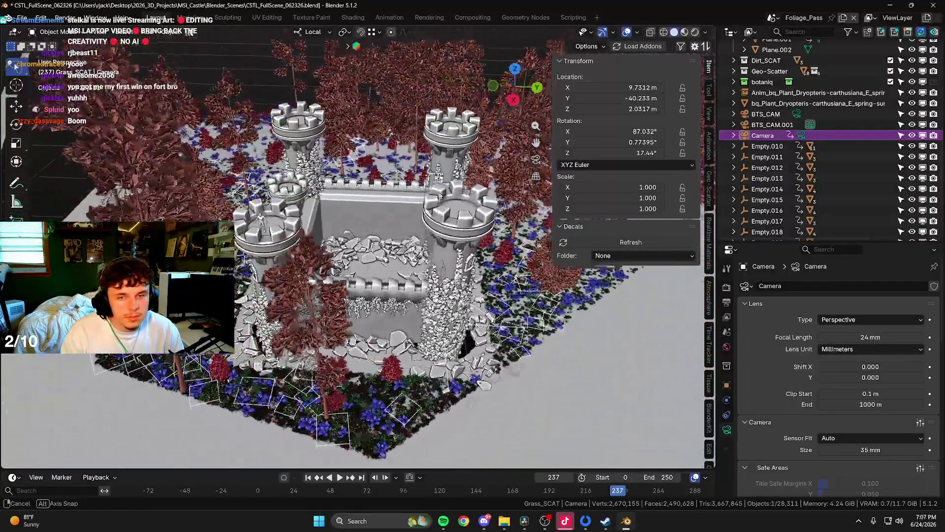
pyautogui.moveTo(462, 209)
pyautogui.mouseDown()
pyautogui.moveTo(326, 197)
pyautogui.moveTo(386, 192)
pyautogui.mouseUp()
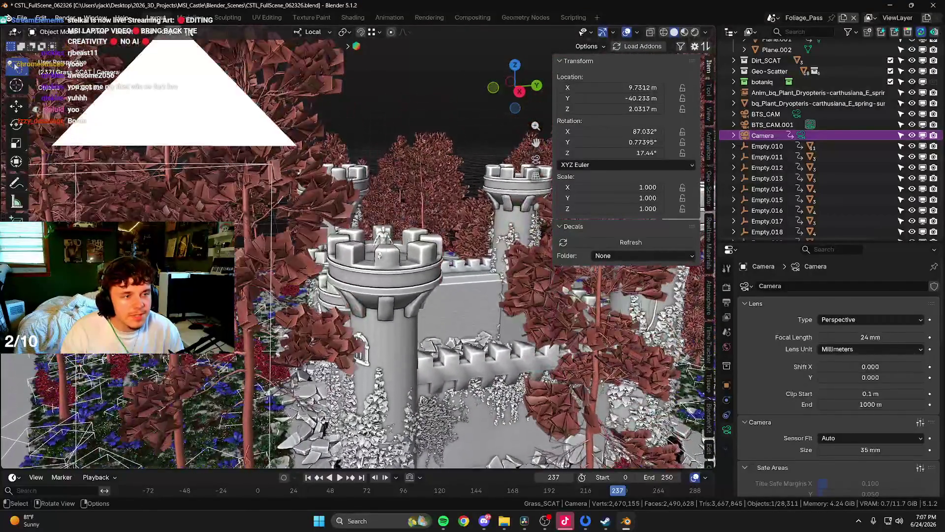
pyautogui.moveTo(384, 192); pyautogui.dragTo(391, 250)
pyautogui.click(391, 254)
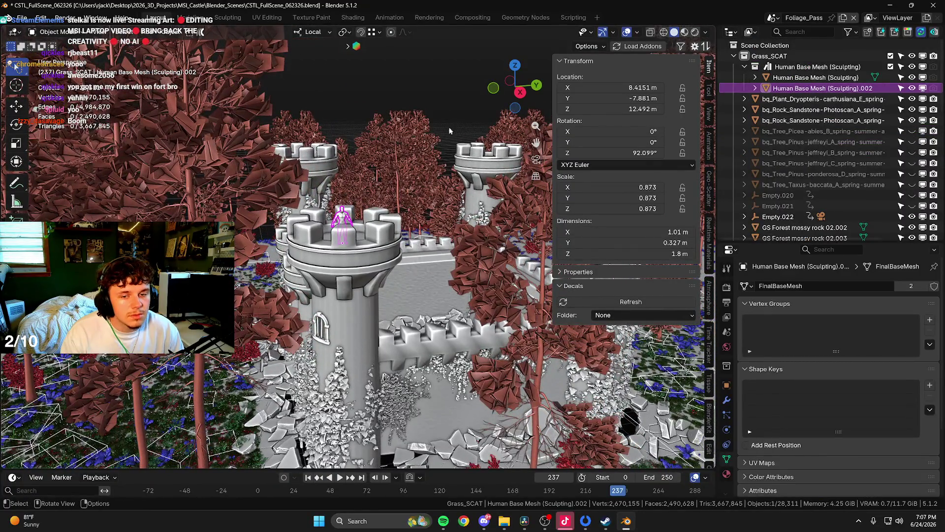
pyautogui.moveTo(450, 130); pyautogui.dragTo(487, 147)
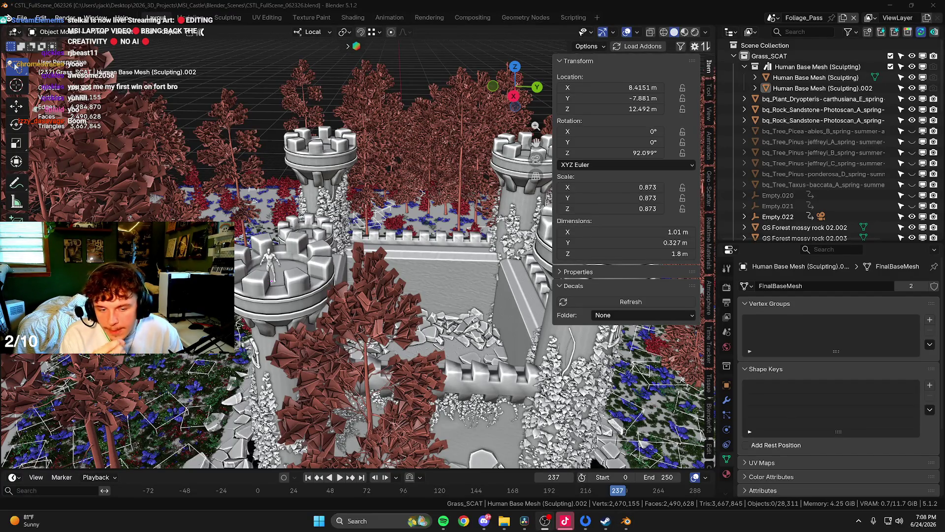
# Move a new file browser window to another screen and switch to DaVinci Resolve.
pyautogui.press('super+e')
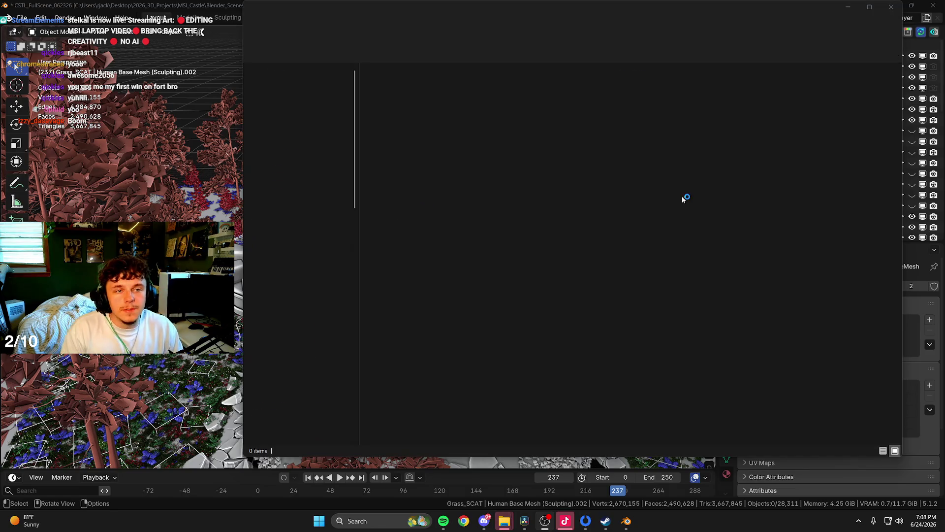
pyautogui.moveTo(689, 13); pyautogui.dragTo(0, 54)
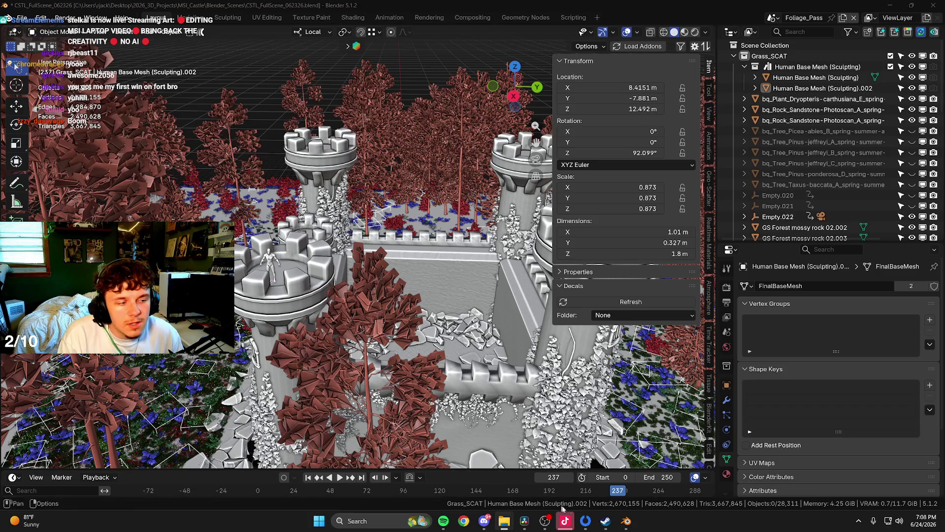
pyautogui.click(542, 521)
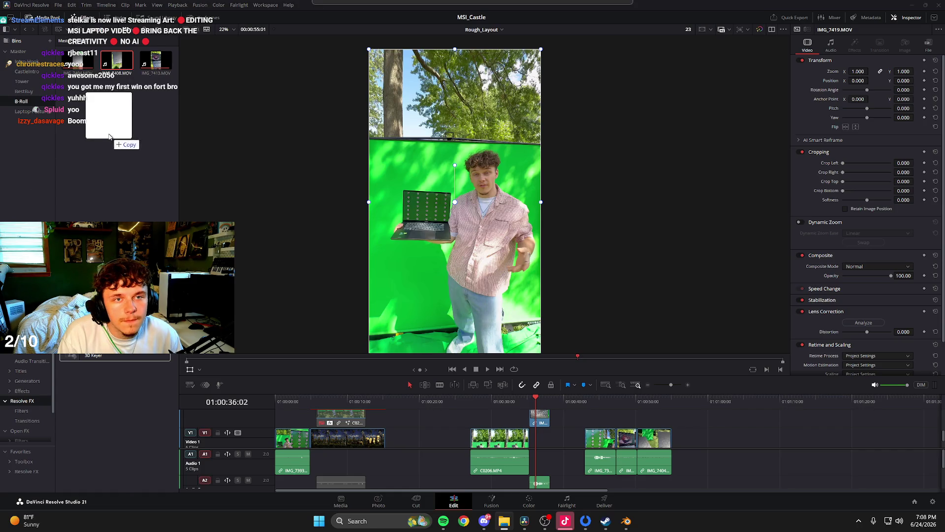
# Import the Replay recording into the B-Roll bin and load it for preview.
pyautogui.click(80, 93)
pyautogui.press('q')
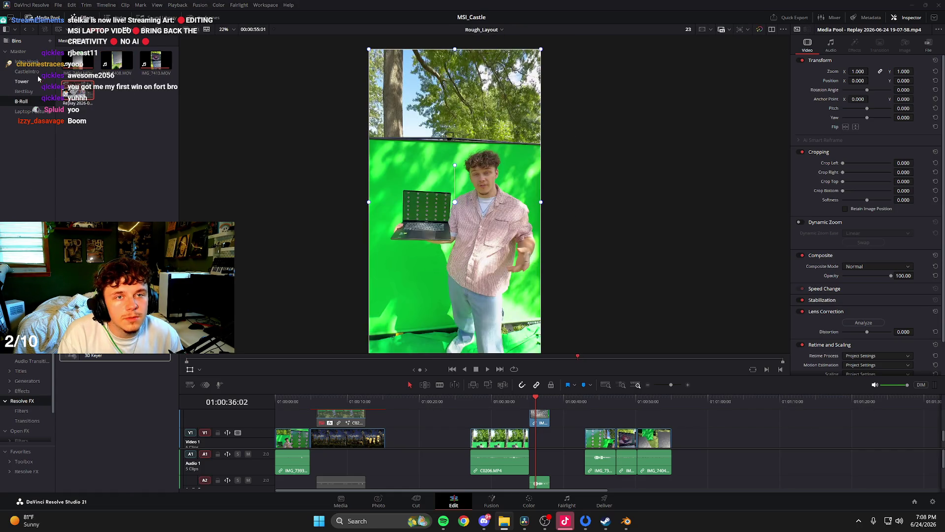
pyautogui.click(38, 80)
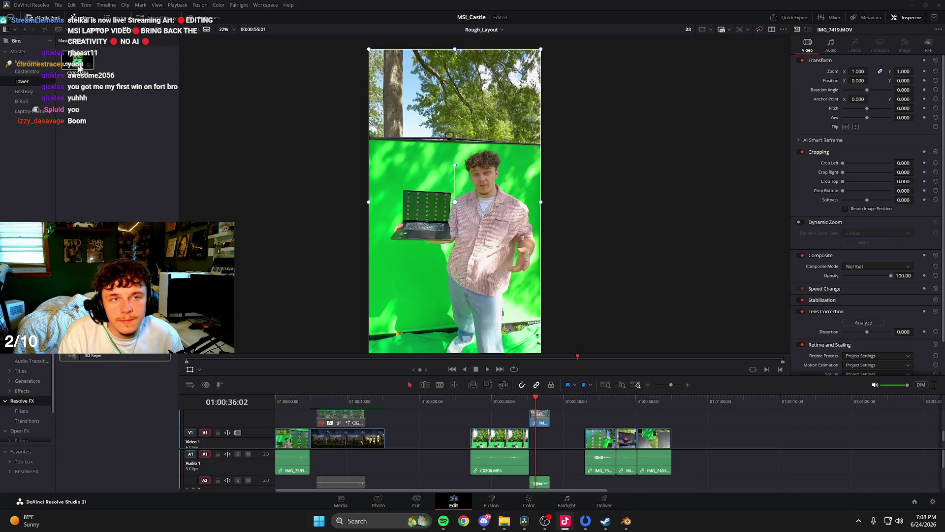
pyautogui.click(21, 101)
pyautogui.doubleClick(77, 91)
# Place the Replay clip on V3 right after C0204.MP4 and preview its castle footage.
pyautogui.moveTo(430, 160); pyautogui.dragTo(637, 413)
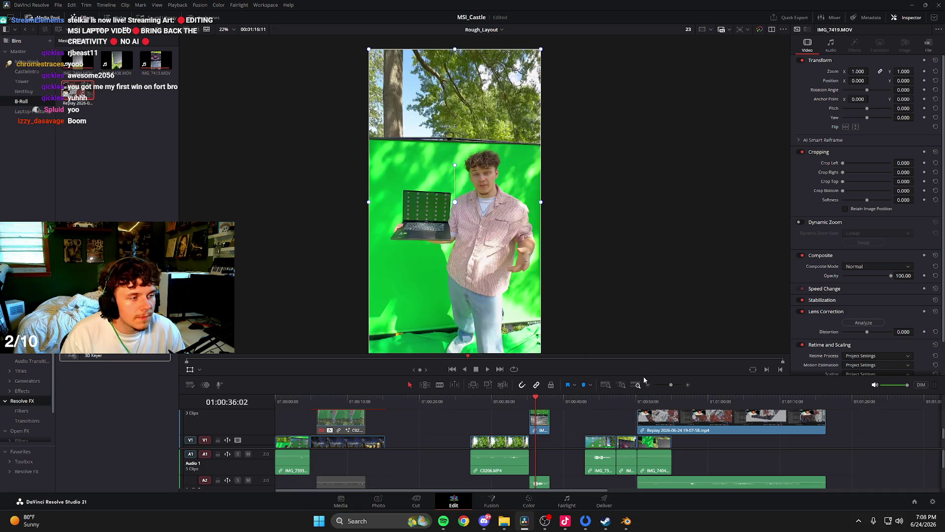
pyautogui.moveTo(644, 377); pyautogui.dragTo(640, 290)
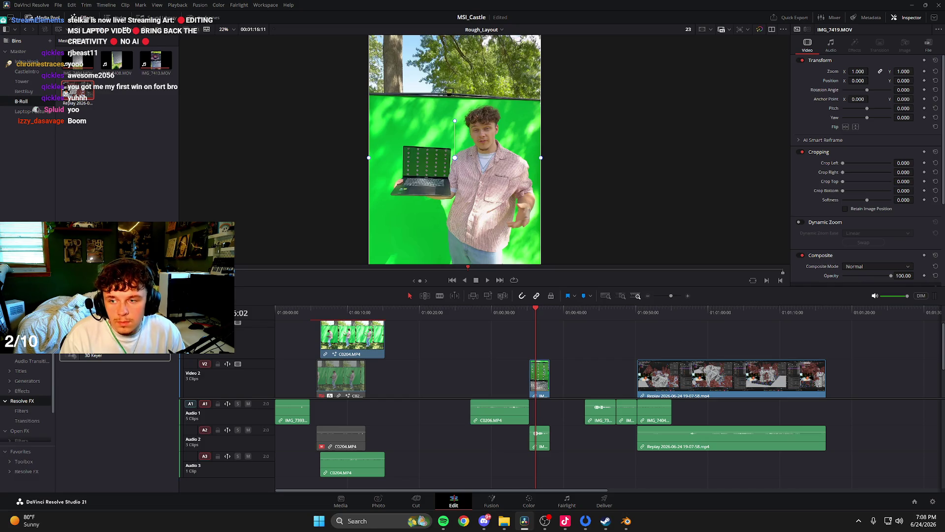
pyautogui.moveTo(736, 394); pyautogui.dragTo(486, 359)
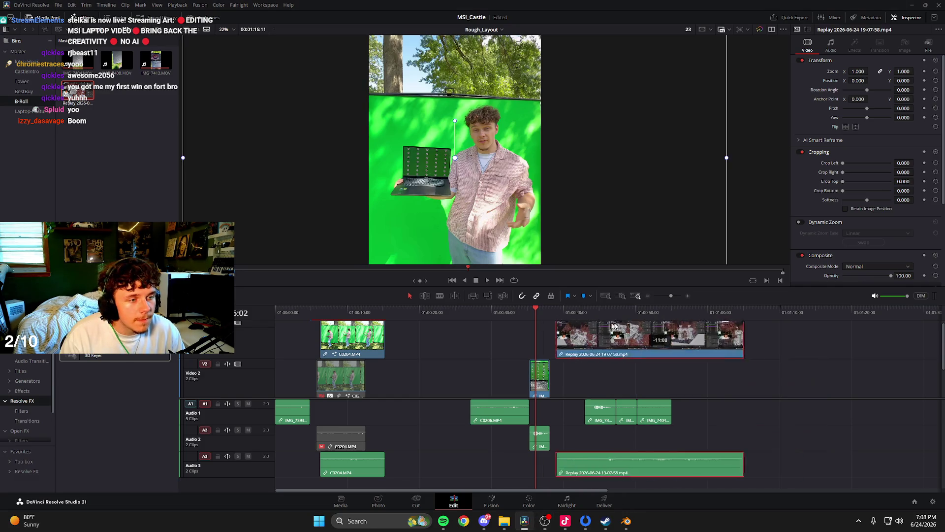
pyautogui.click(380, 312)
pyautogui.press('space')
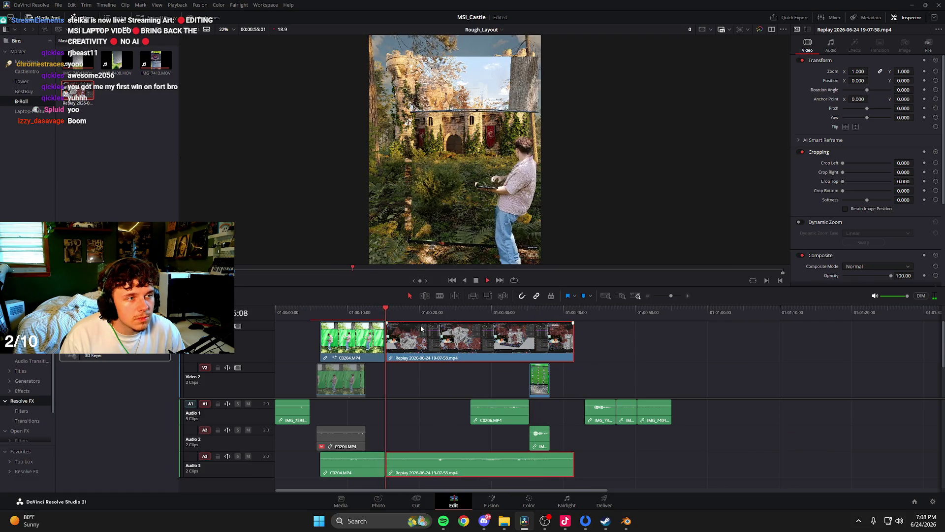
pyautogui.press('space')
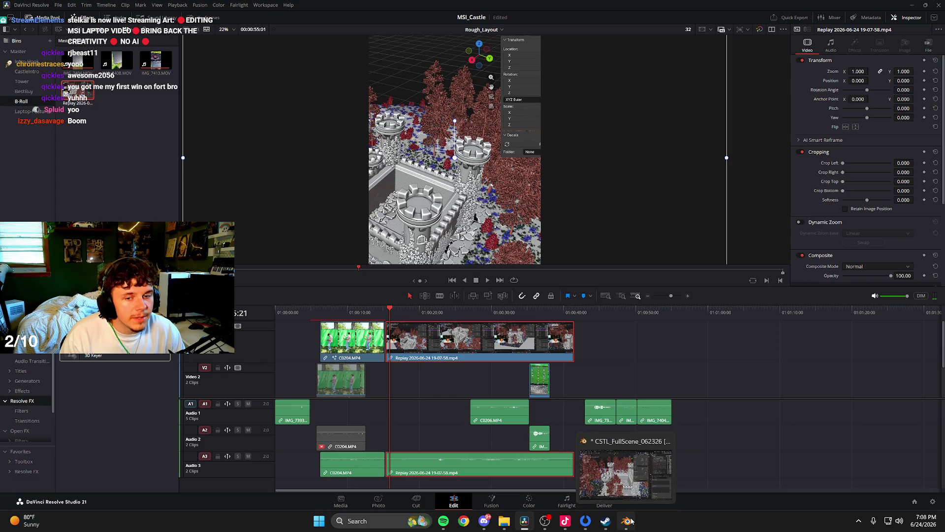
# Close Blender's CSTL_FullScene_062326.blend scene, discarding unsaved changes.
pyautogui.click(627, 521)
pyautogui.click(937, 5)
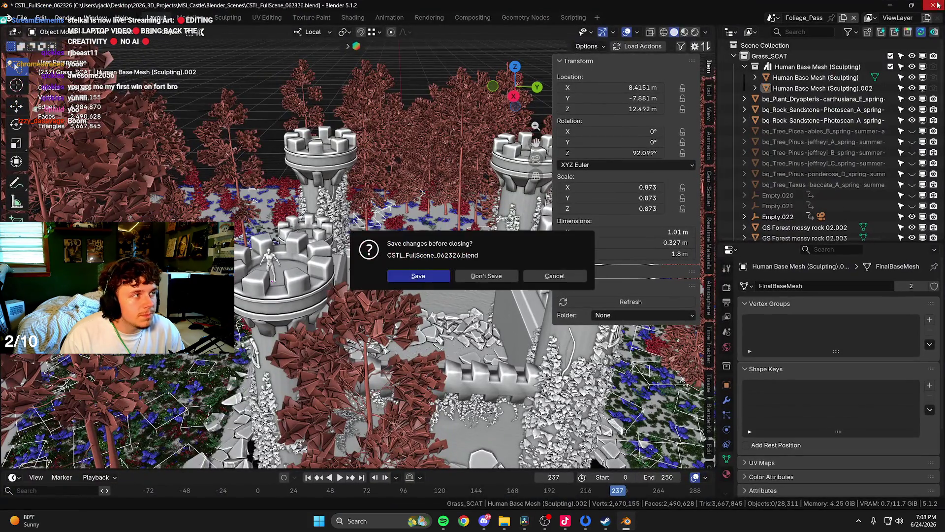
pyautogui.click(483, 275)
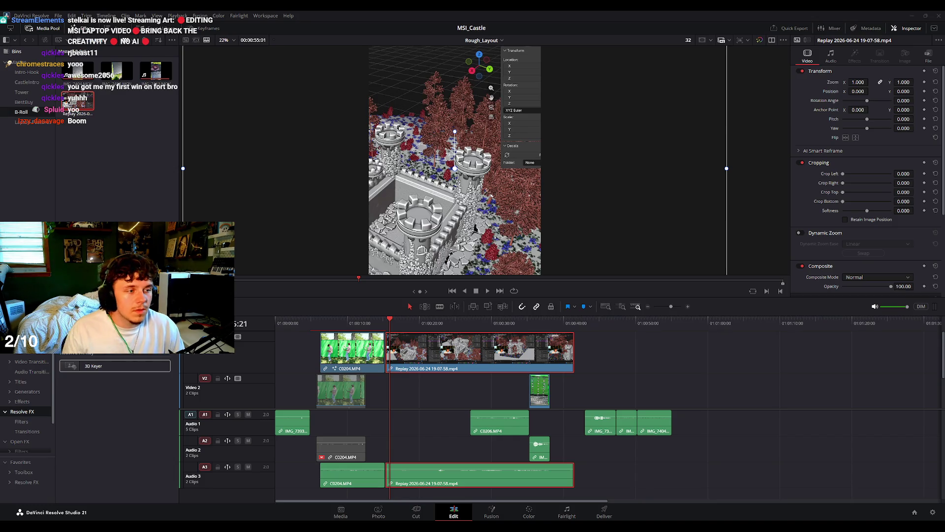
pyautogui.moveTo(857, 88); pyautogui.dragTo(886, 81)
pyautogui.moveTo(483, 162); pyautogui.dragTo(523, 161)
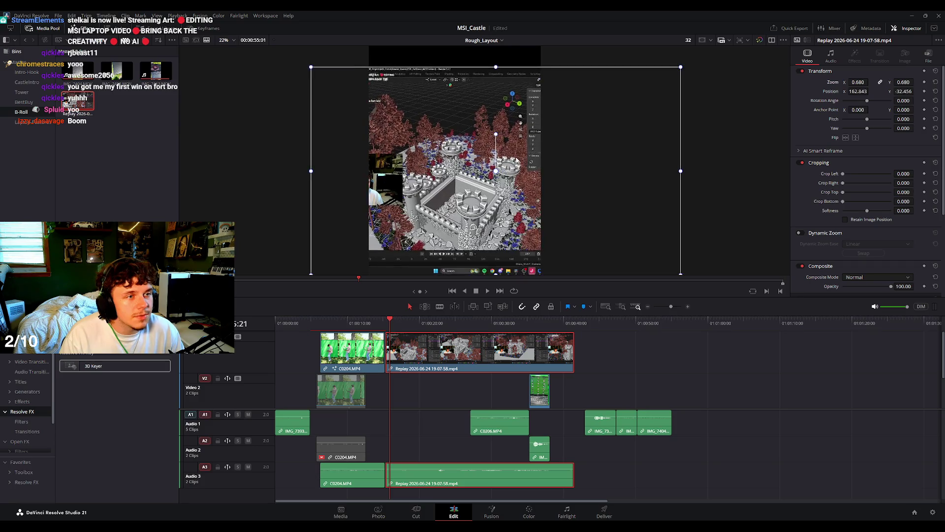
pyautogui.moveTo(894, 91); pyautogui.dragTo(911, 91)
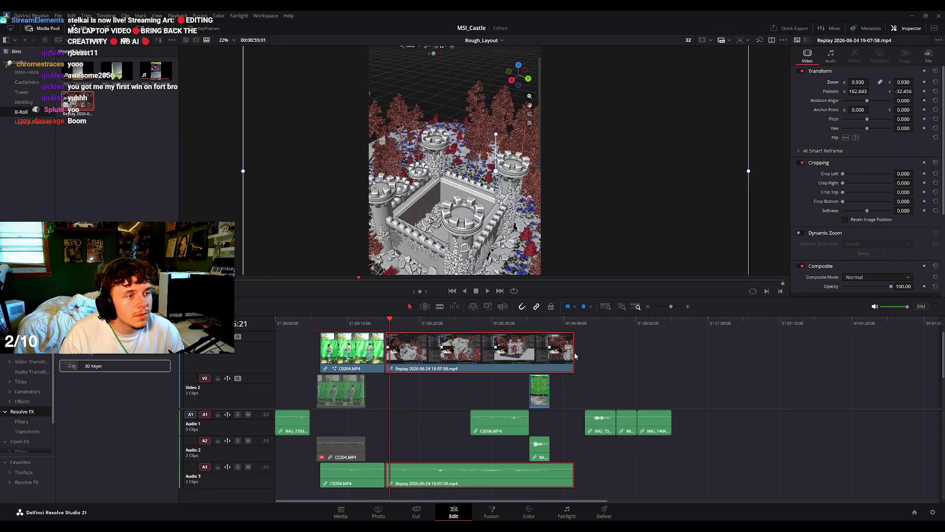
pyautogui.press('space')
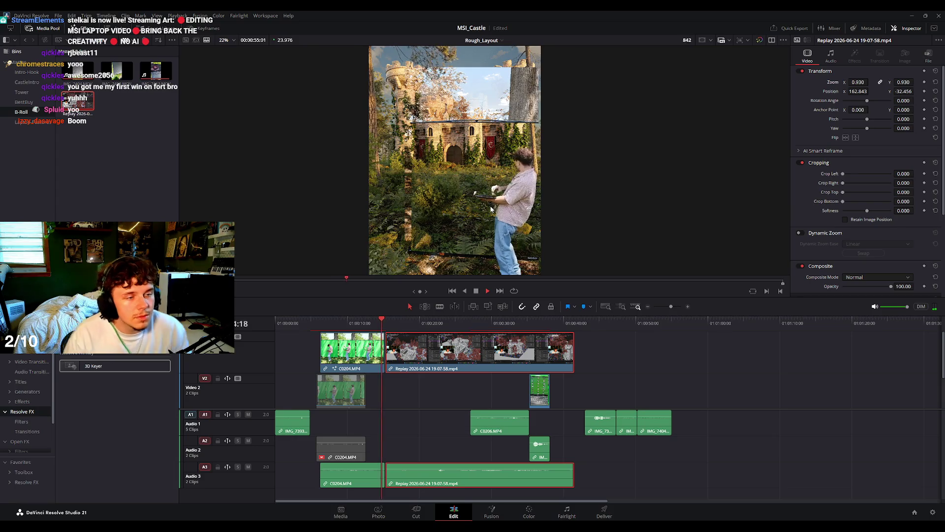
pyautogui.press('space')
pyautogui.scroll(3, 398, 369)
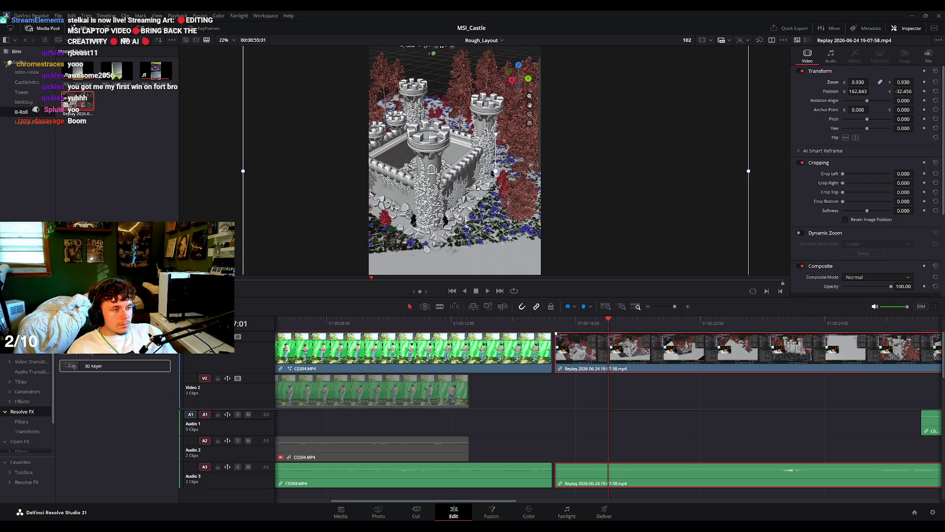
# Play back the green-screen intro from about 01:00:11.
pyautogui.click(455, 323)
pyautogui.press('space')
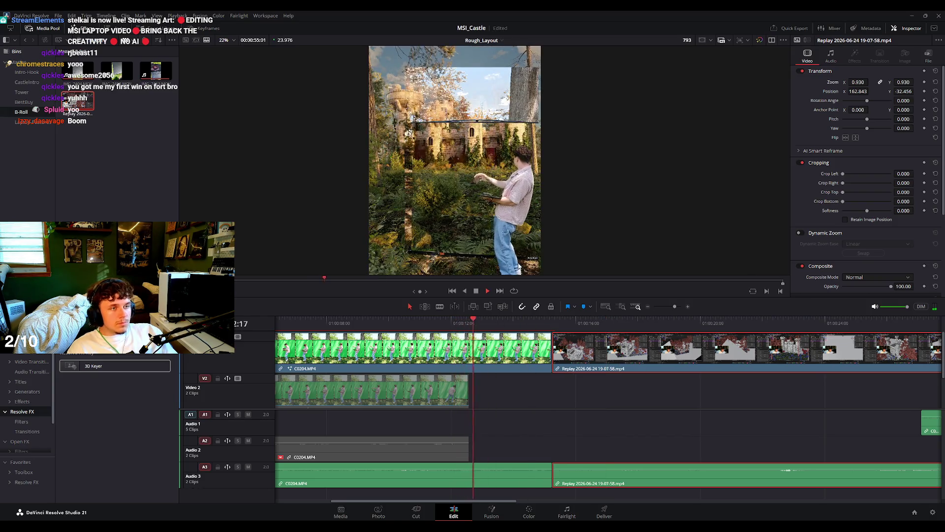
pyautogui.scroll(-2, 517, 216)
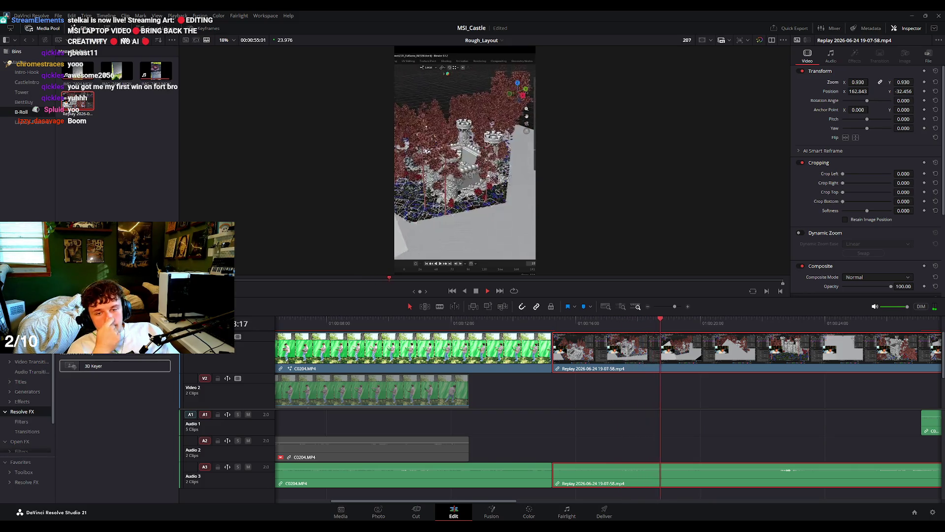
pyautogui.scroll(2, 634, 392)
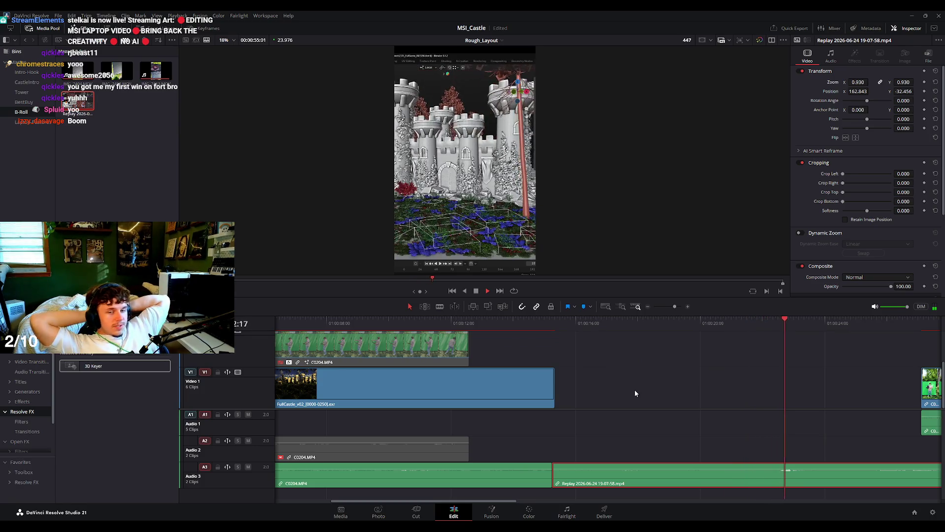
# Delete the Replay audio clip from Audio 3, undo once, then delete it again.
pyautogui.click(683, 453)
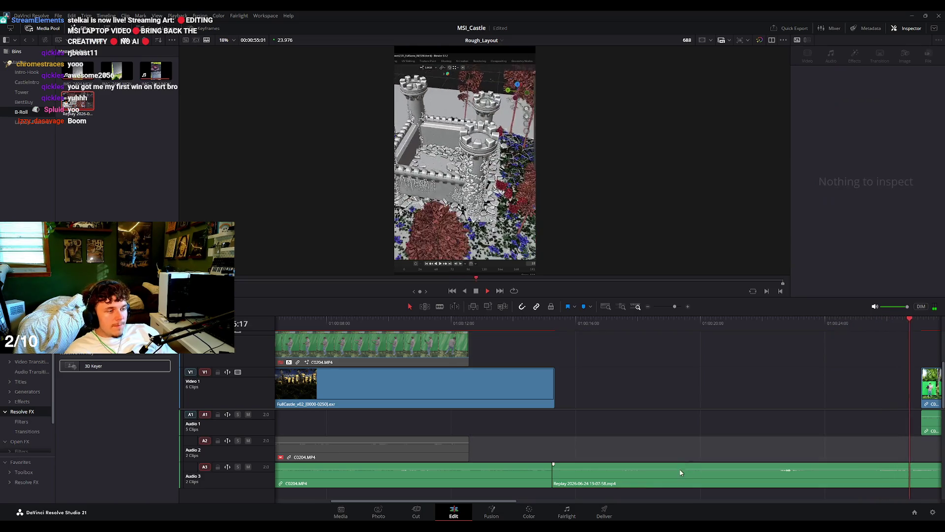
pyautogui.click(678, 476)
pyautogui.press('Delete')
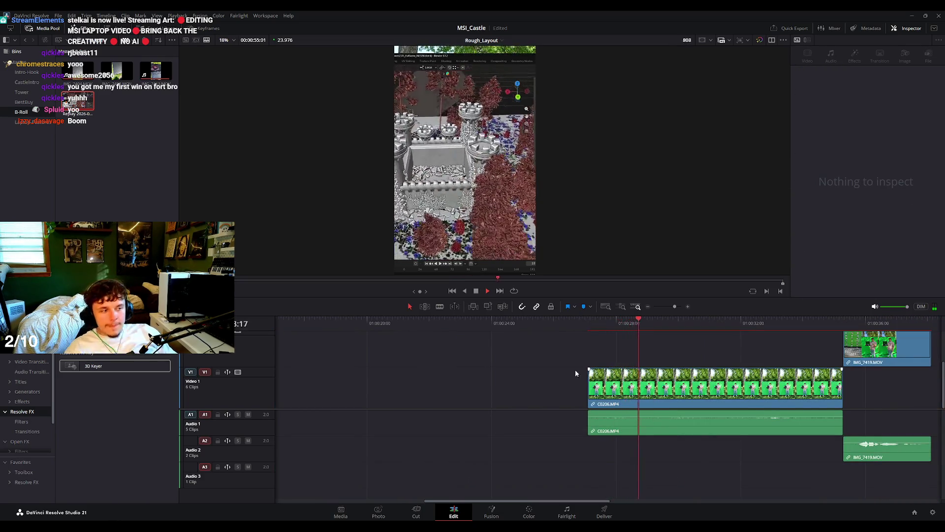
pyautogui.hotkey('ctrl', 'z')
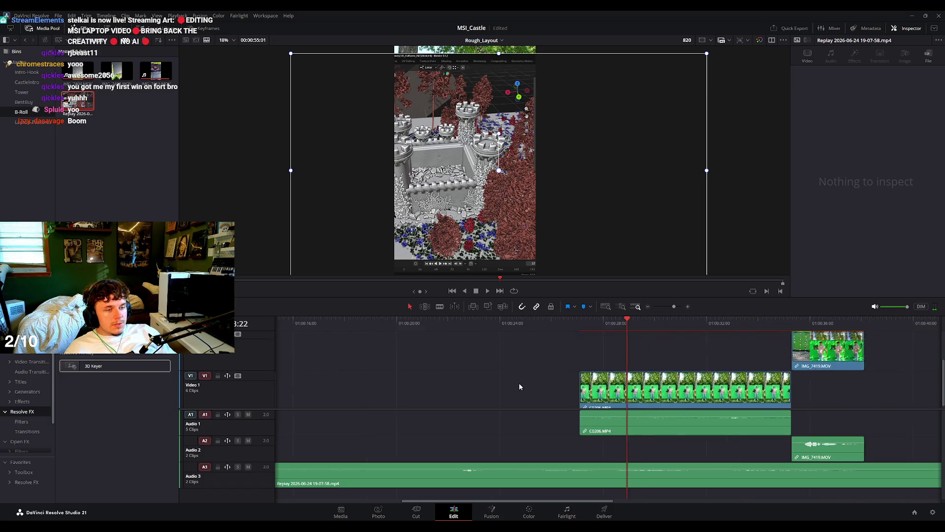
pyautogui.scroll(-5, 519, 386)
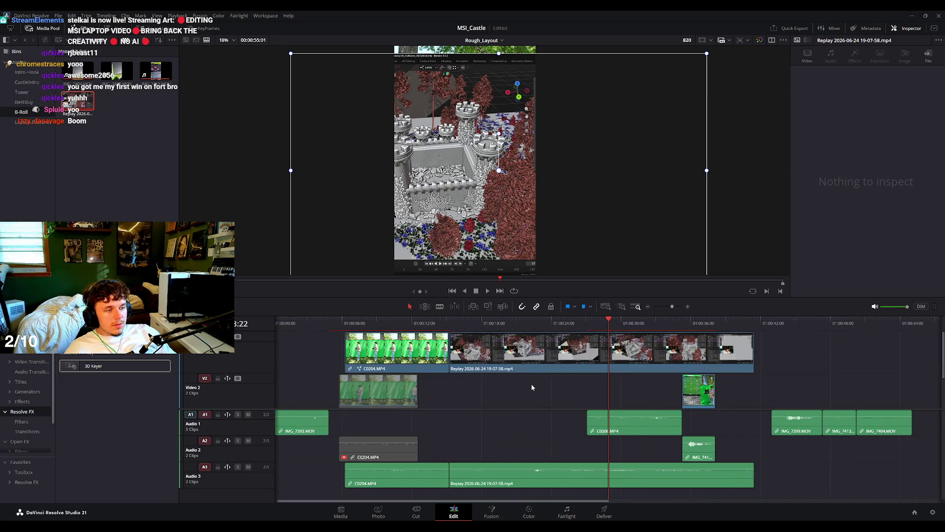
pyautogui.click(529, 477)
pyautogui.press('Delete')
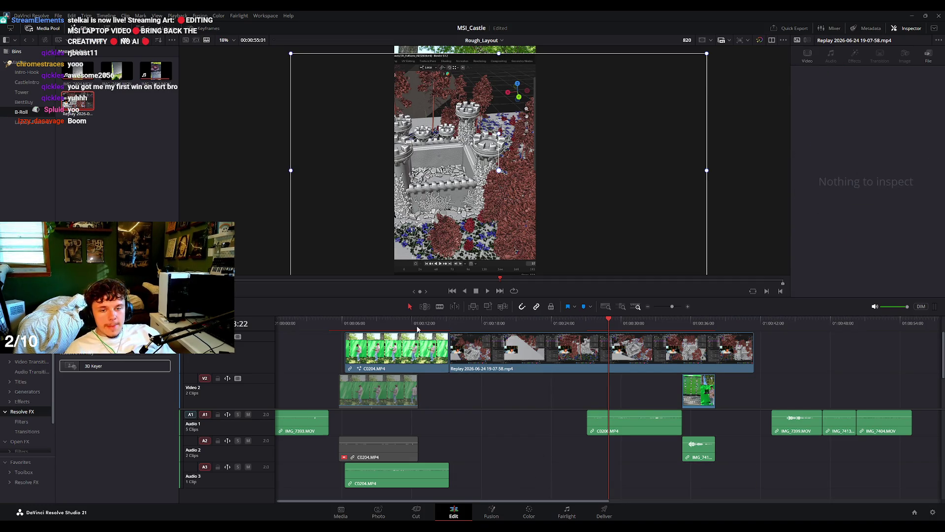
# Play back from the C0204 section and stop with the Replay clip selected.
pyautogui.click(449, 325)
pyautogui.press('space')
pyautogui.click(437, 325)
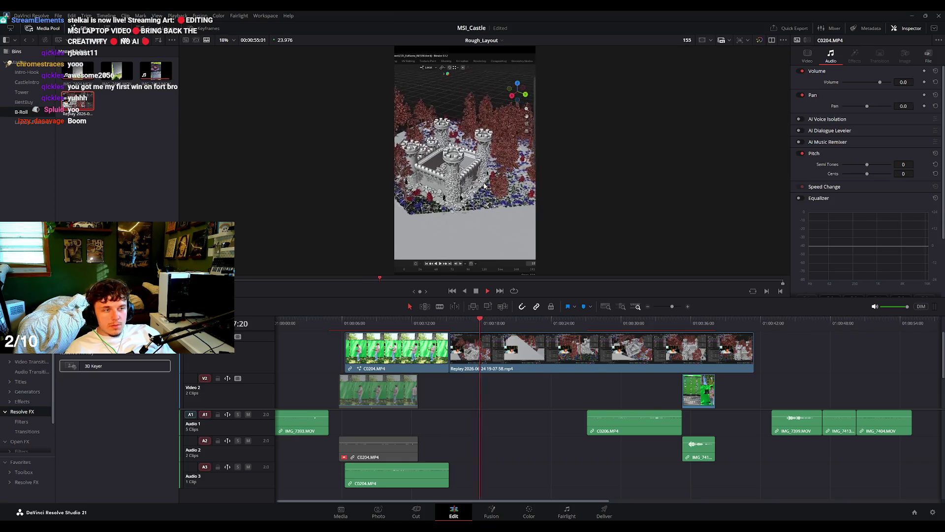
pyautogui.scroll(1, 485, 186)
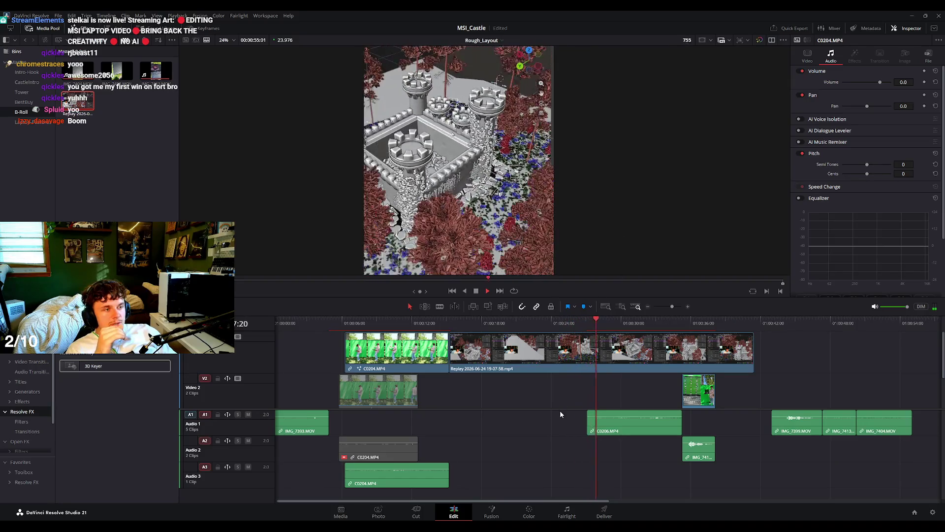
pyautogui.click(566, 397)
# Trim the Replay clip to end where C0206 starts, then play C0206.
pyautogui.click(744, 362)
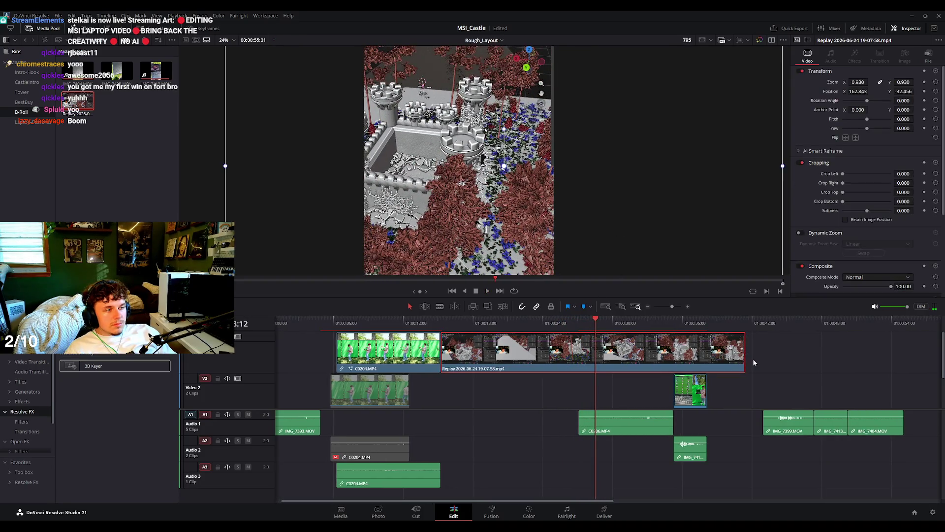
pyautogui.moveTo(745, 361); pyautogui.dragTo(577, 360)
pyautogui.click(571, 323)
pyautogui.press('space')
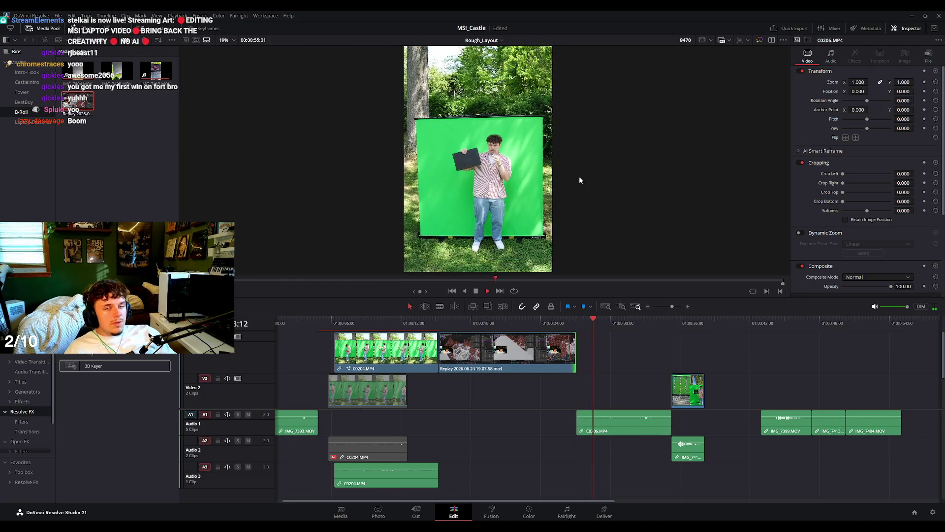
pyautogui.press('space')
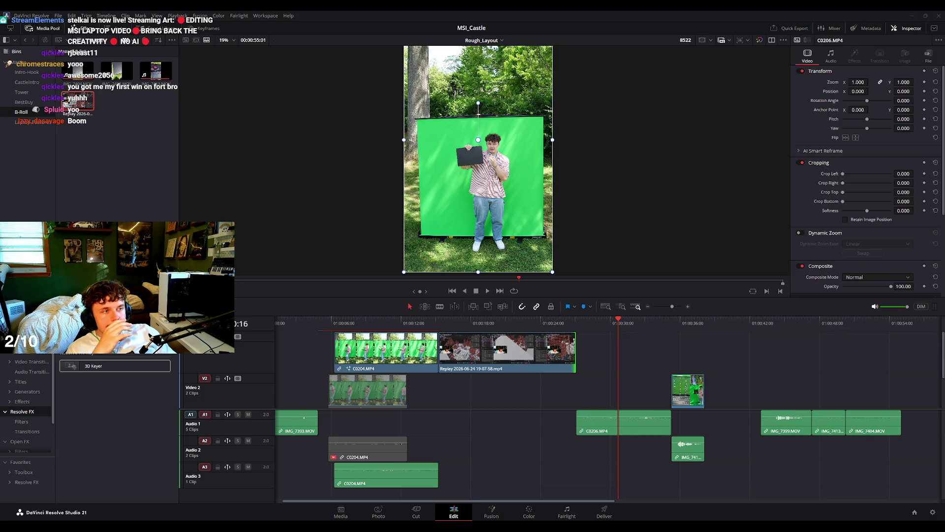
# Put CastleTowerTest_02.png on the lowest video track, with C0206 on Video 2 above it.
pyautogui.moveTo(78, 71)
pyautogui.mouseDown()
pyautogui.moveTo(616, 350)
pyautogui.moveTo(574, 379)
pyautogui.mouseUp()
pyautogui.click(590, 320)
pyautogui.scroll(-2, 621, 351)
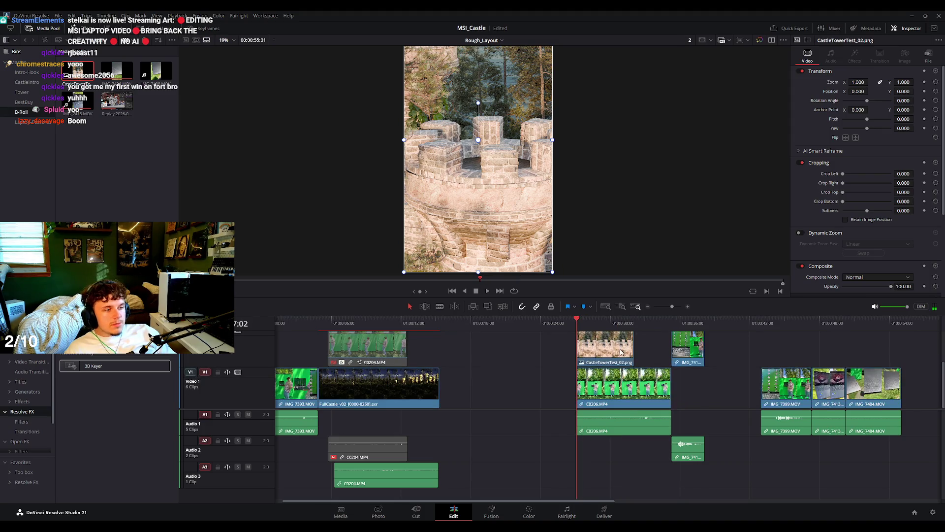
pyautogui.scroll(-1, 544, 383)
pyautogui.scroll(2, 621, 376)
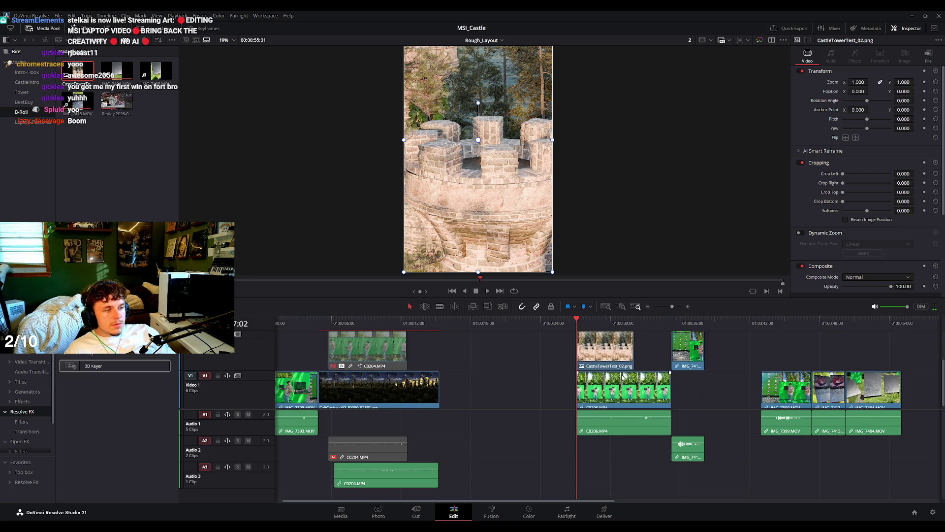
pyautogui.moveTo(672, 297); pyautogui.dragTo(671, 210)
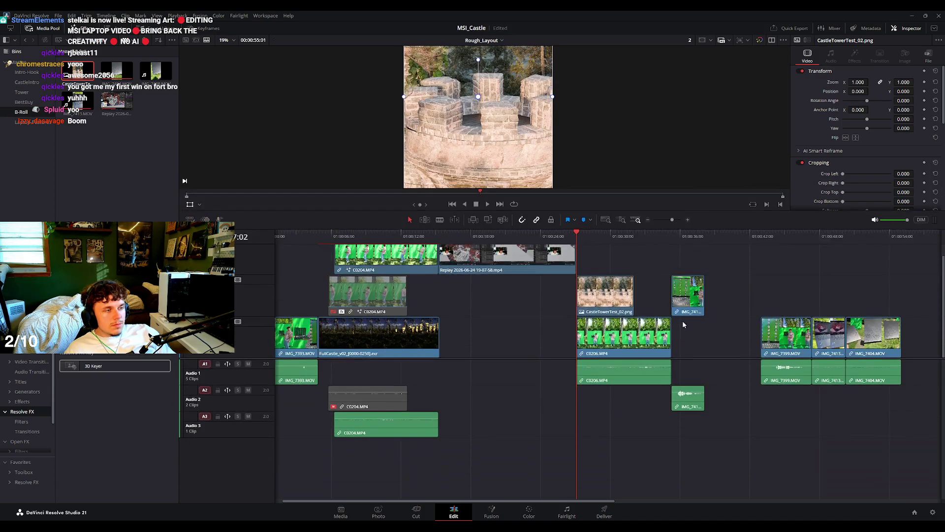
pyautogui.moveTo(649, 348); pyautogui.dragTo(649, 266)
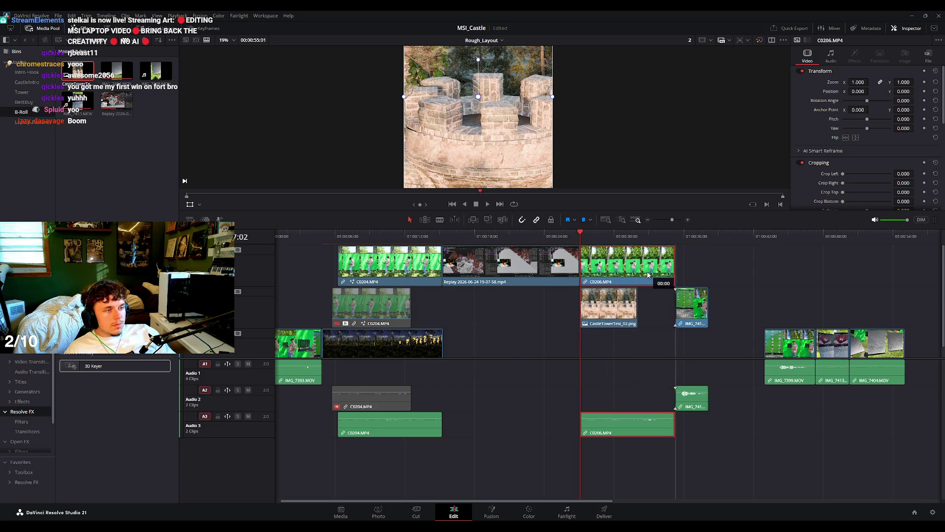
pyautogui.moveTo(615, 308); pyautogui.dragTo(614, 343)
pyautogui.moveTo(611, 264); pyautogui.dragTo(610, 306)
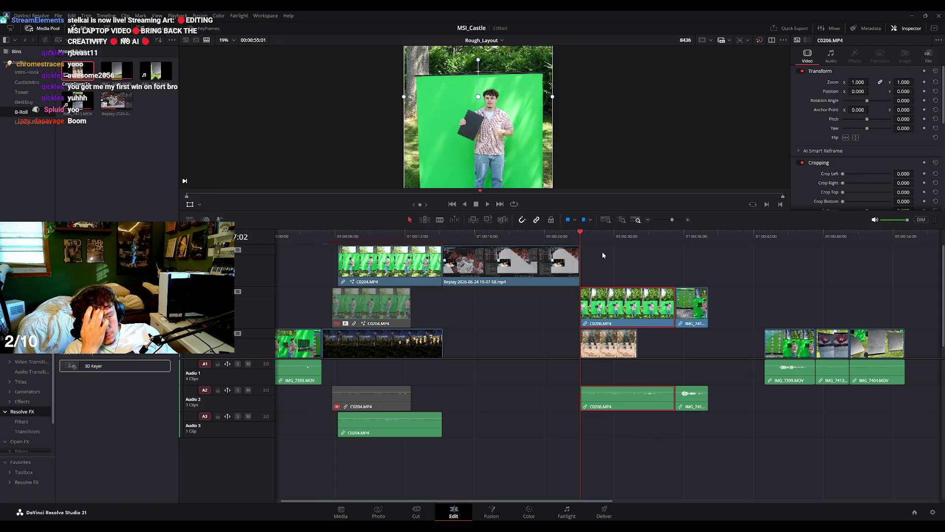
pyautogui.click(622, 295)
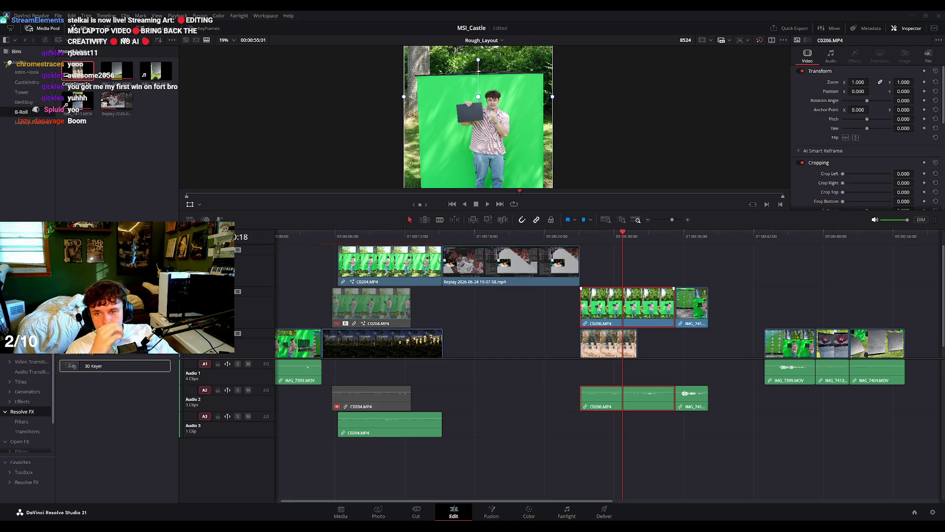
pyautogui.press('Up')
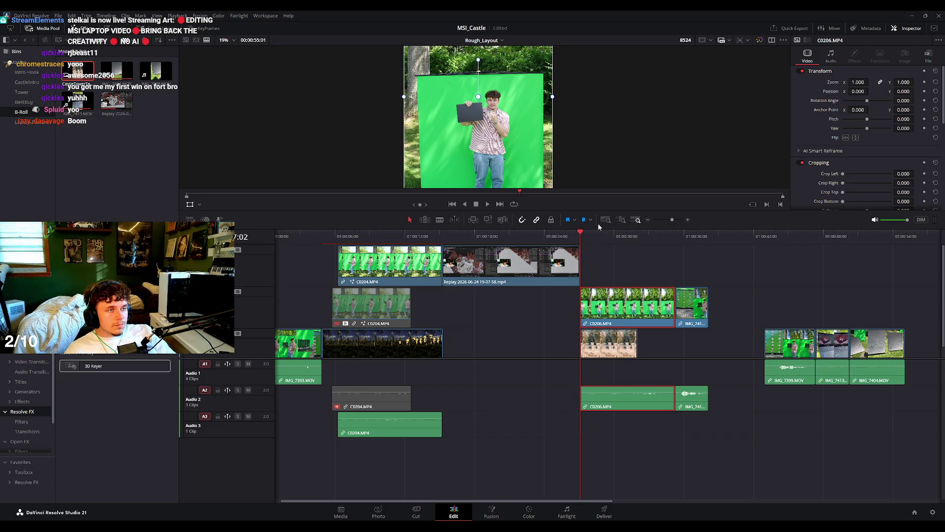
pyautogui.press('space')
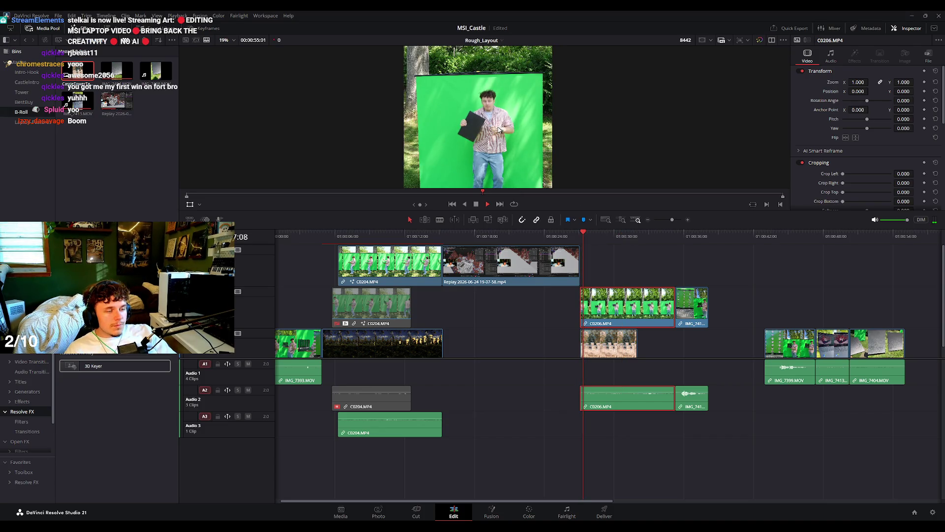
pyautogui.press('space')
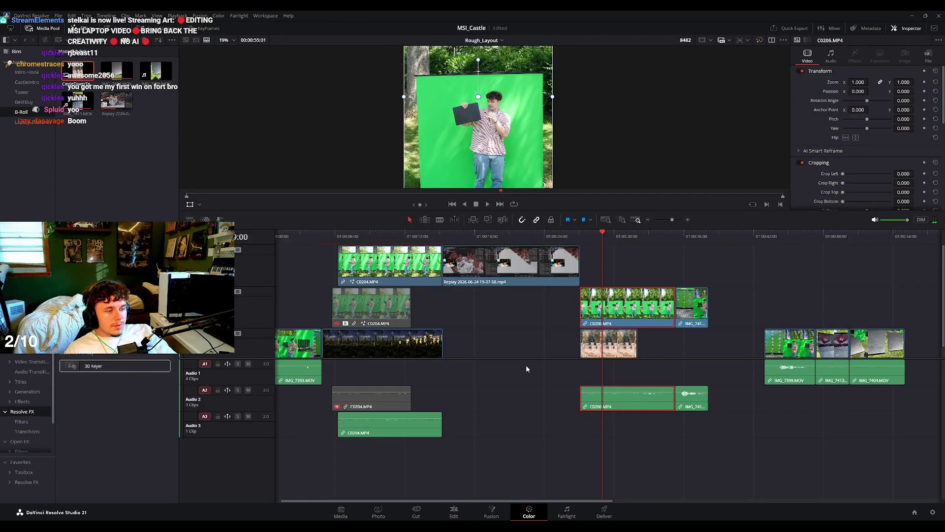
# On the Color page, browse the Tracker, Window, Color Warper, Qualifier and Magic Mask palettes.
pyautogui.click(528, 512)
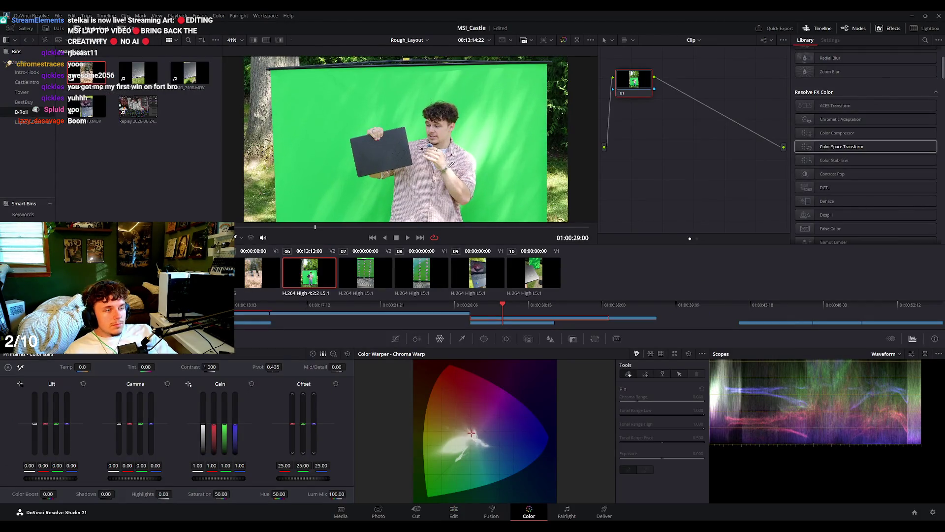
pyautogui.click(507, 338)
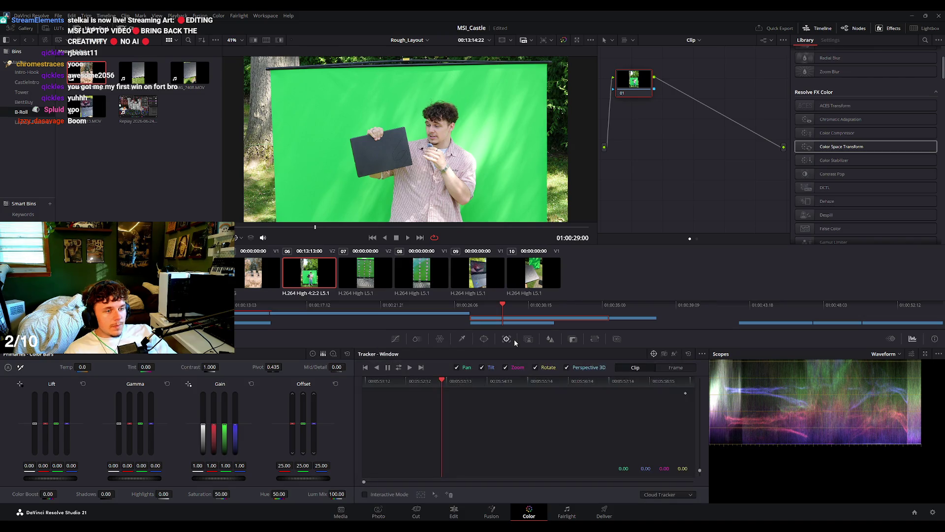
pyautogui.click(486, 339)
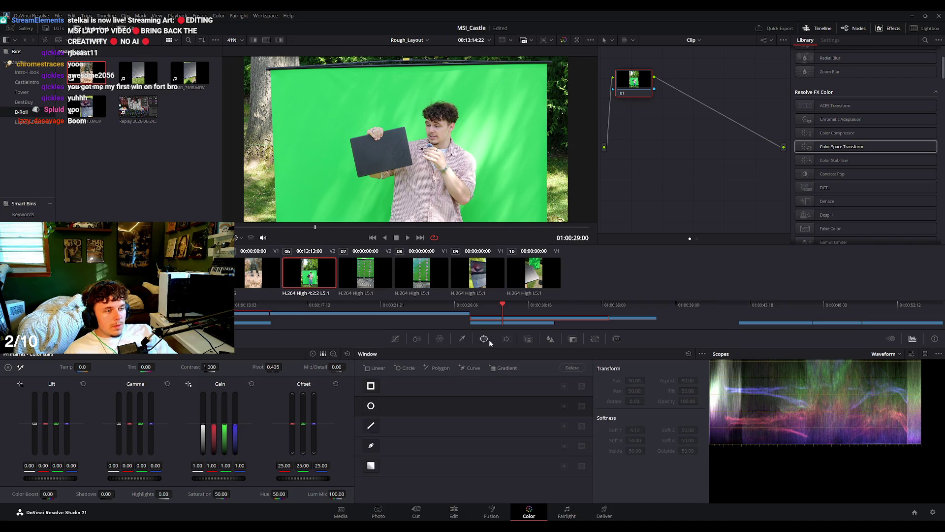
pyautogui.click(439, 339)
pyautogui.click(463, 339)
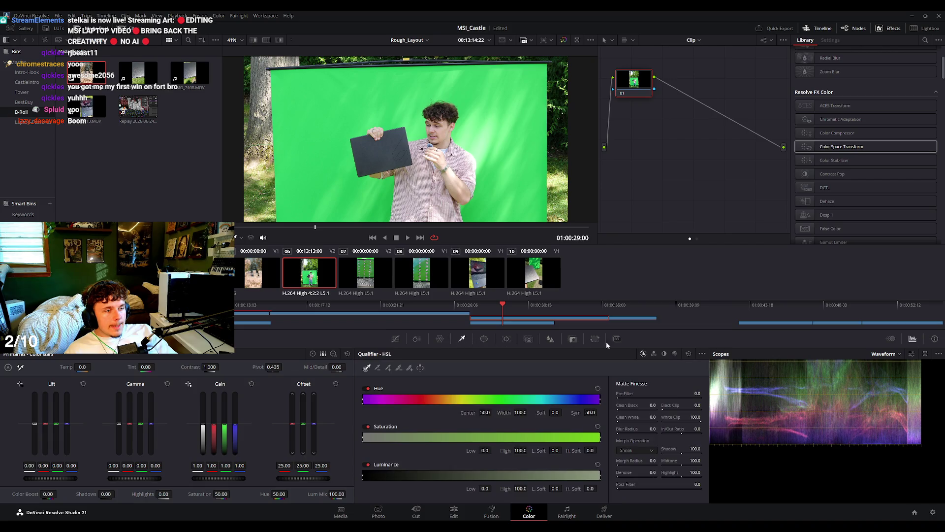
pyautogui.click(529, 340)
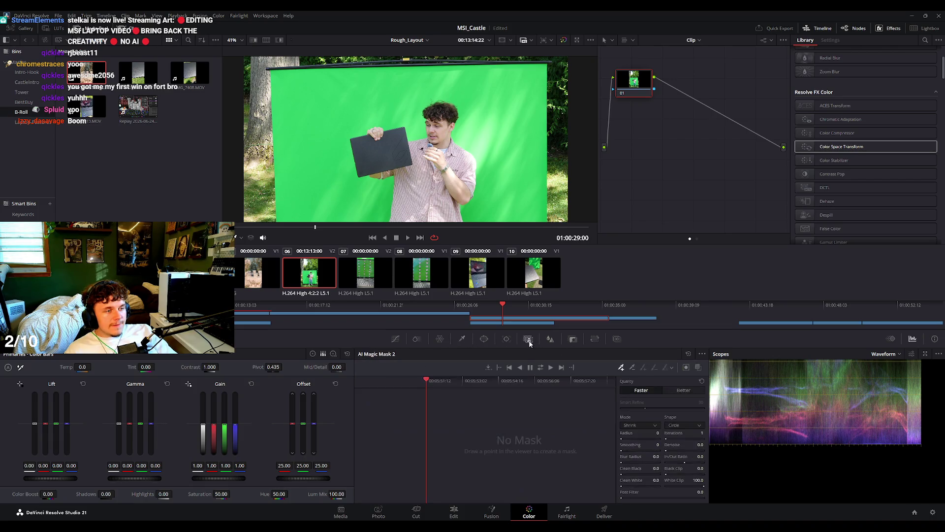
# Look through the Color Warper chroma warp, ColorSlice and Sizing palettes.
pyautogui.click(506, 340)
pyautogui.click(489, 341)
pyautogui.click(465, 341)
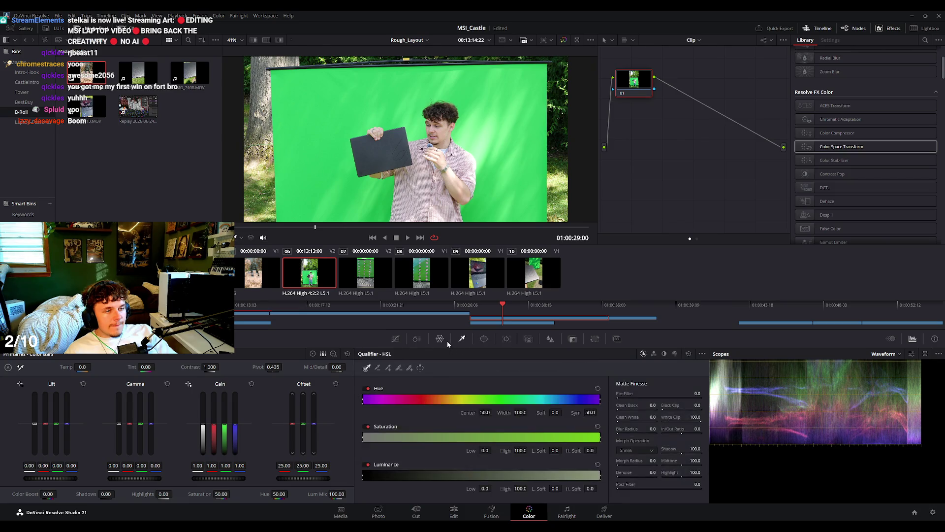
pyautogui.click(442, 341)
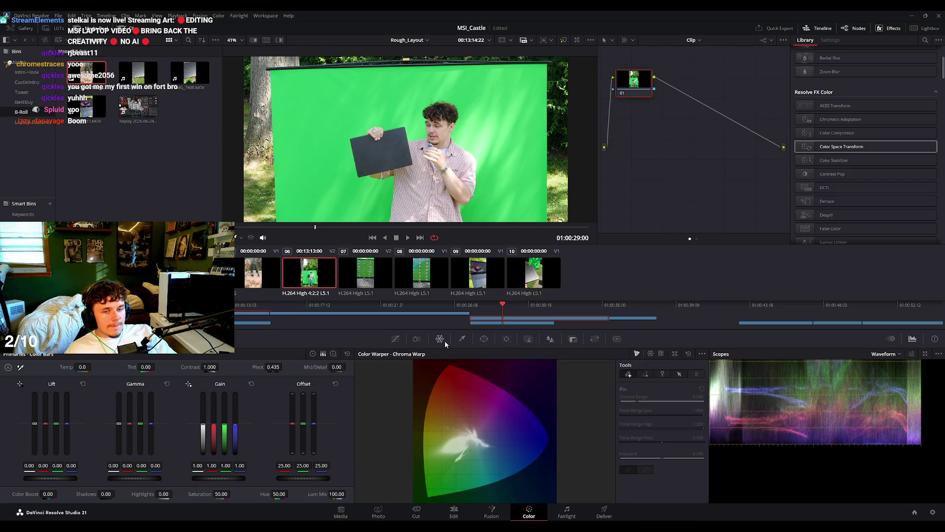
pyautogui.click(417, 340)
pyautogui.click(594, 339)
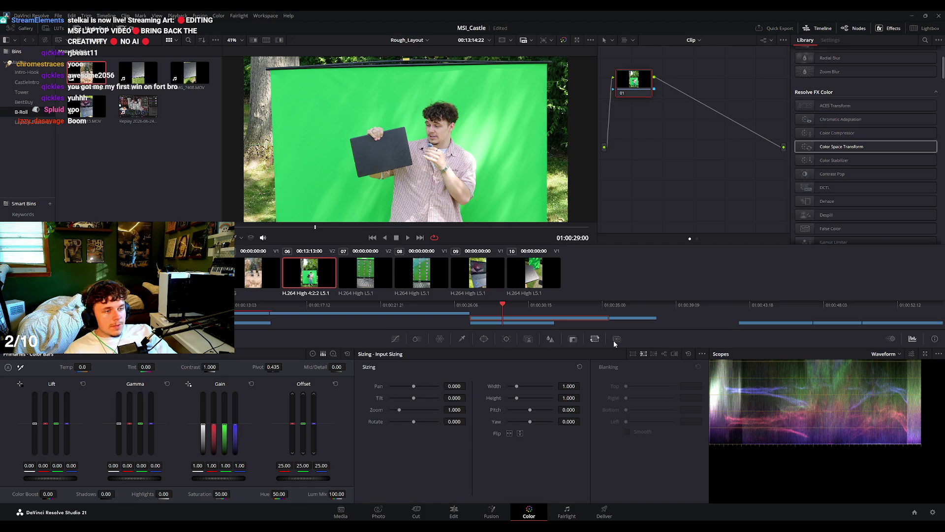
# Open the Qualifier palette and switch it to 3D mode.
pyautogui.click(529, 340)
pyautogui.click(506, 340)
pyautogui.click(484, 340)
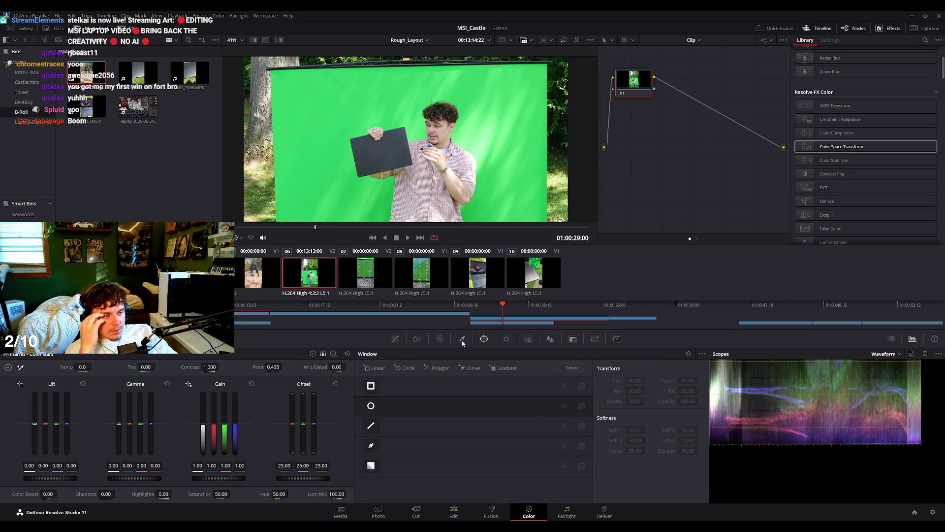
pyautogui.click(461, 339)
pyautogui.click(674, 353)
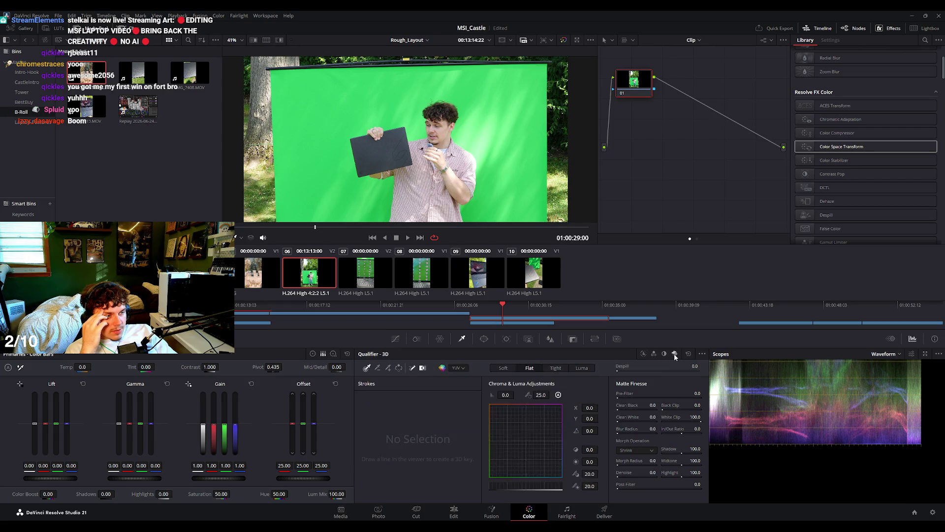
# Draw 3D qualifier strokes over the green above and left of the subject and beside his legs.
pyautogui.moveTo(492, 139)
pyautogui.mouseDown()
pyautogui.moveTo(347, 116)
pyautogui.moveTo(390, 199)
pyautogui.mouseUp()
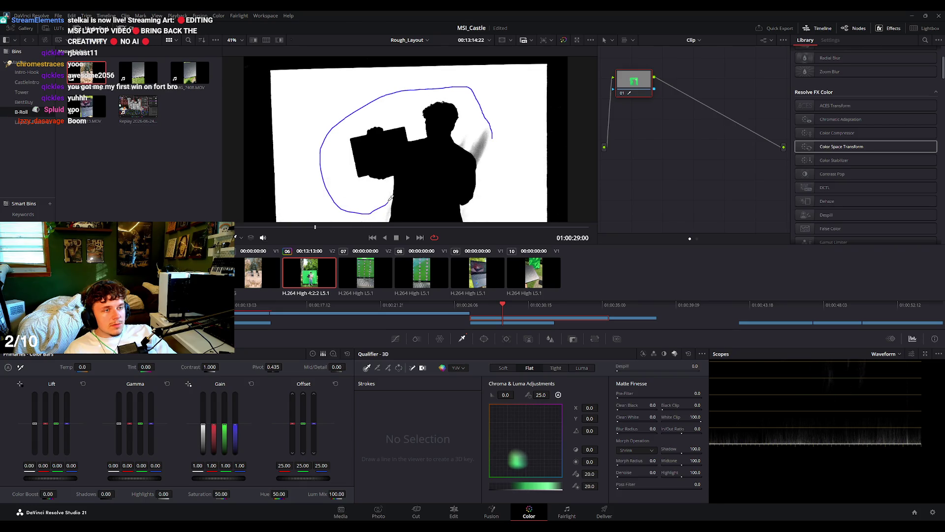
pyautogui.moveTo(462, 98); pyautogui.dragTo(487, 165)
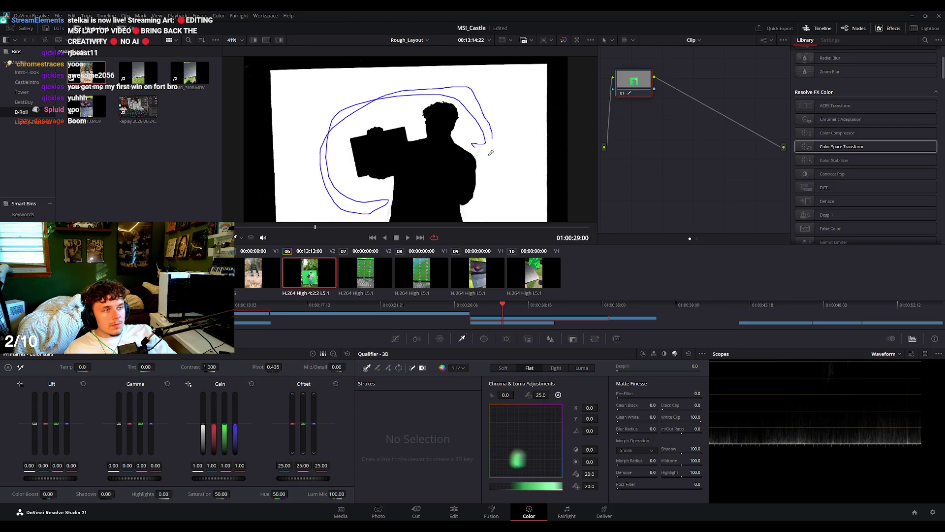
pyautogui.scroll(-3, 487, 165)
pyautogui.moveTo(484, 118)
pyautogui.mouseDown()
pyautogui.moveTo(501, 164)
pyautogui.moveTo(457, 60)
pyautogui.mouseUp()
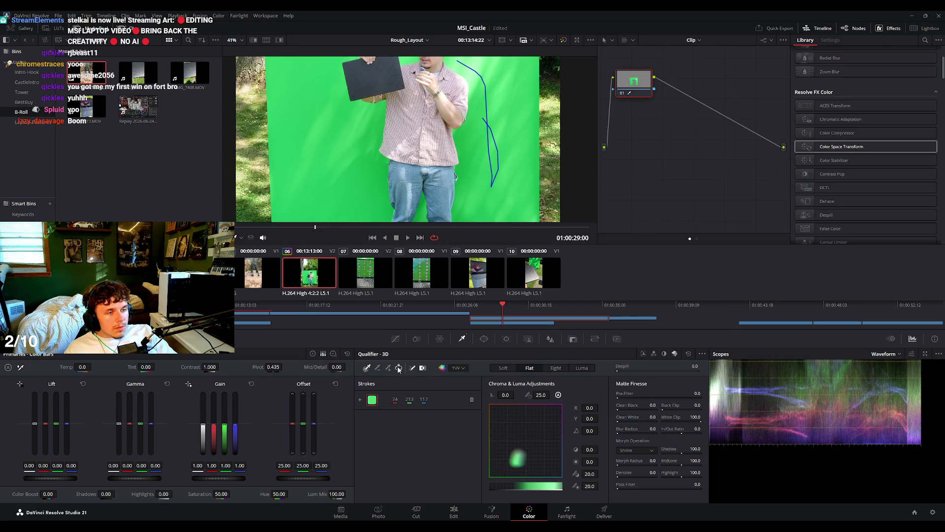
pyautogui.scroll(-2, 365, 128)
pyautogui.moveTo(362, 145); pyautogui.dragTo(393, 168)
pyautogui.scroll(-2, 393, 169)
pyautogui.moveTo(348, 102); pyautogui.dragTo(364, 150)
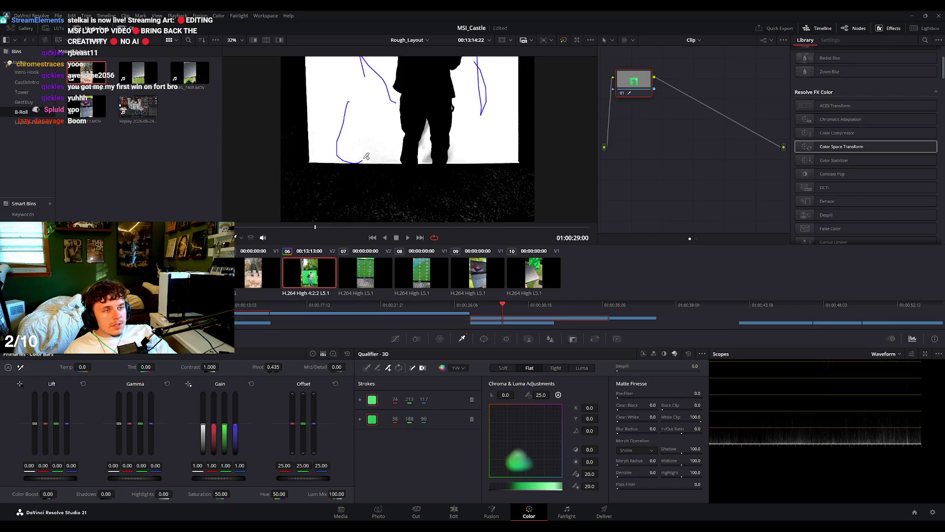
pyautogui.moveTo(426, 148); pyautogui.dragTo(426, 148)
# Add more green samples at the upper right and left of the legs, checking the matte with Shift+H.
pyautogui.scroll(4, 442, 151)
pyautogui.moveTo(482, 66); pyautogui.dragTo(485, 73)
pyautogui.moveTo(478, 170); pyautogui.dragTo(468, 175)
pyautogui.moveTo(329, 142); pyautogui.dragTo(339, 162)
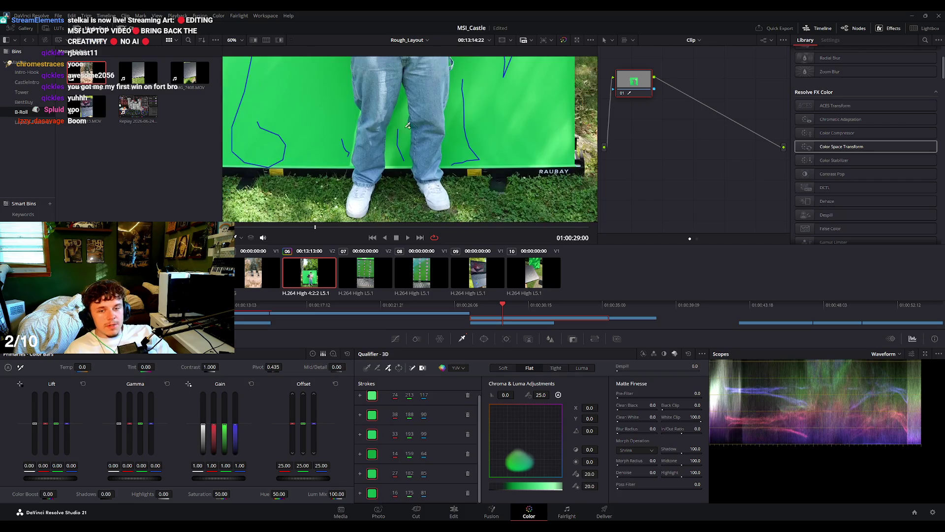
pyautogui.scroll(-3, 435, 161)
pyautogui.scroll(-2, 435, 162)
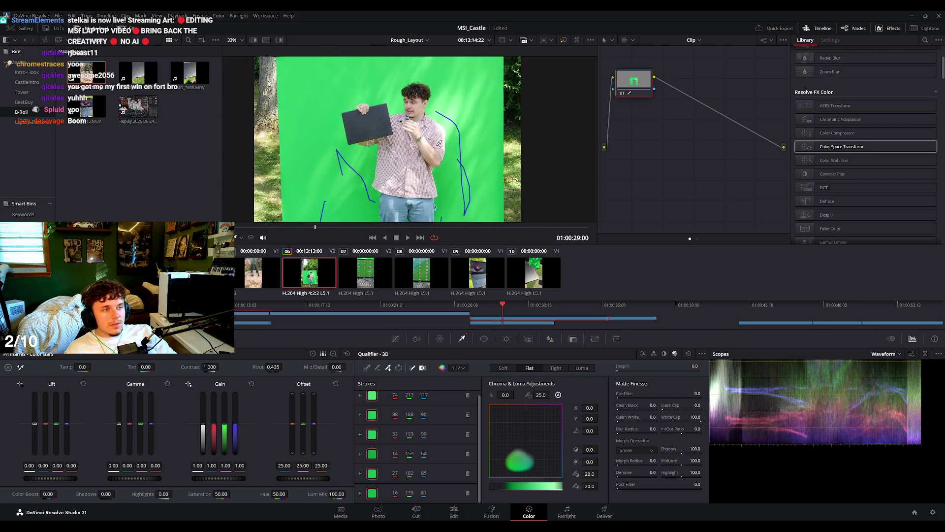
pyautogui.hotkey('shift', 'h')
pyautogui.moveTo(413, 114); pyautogui.dragTo(404, 116)
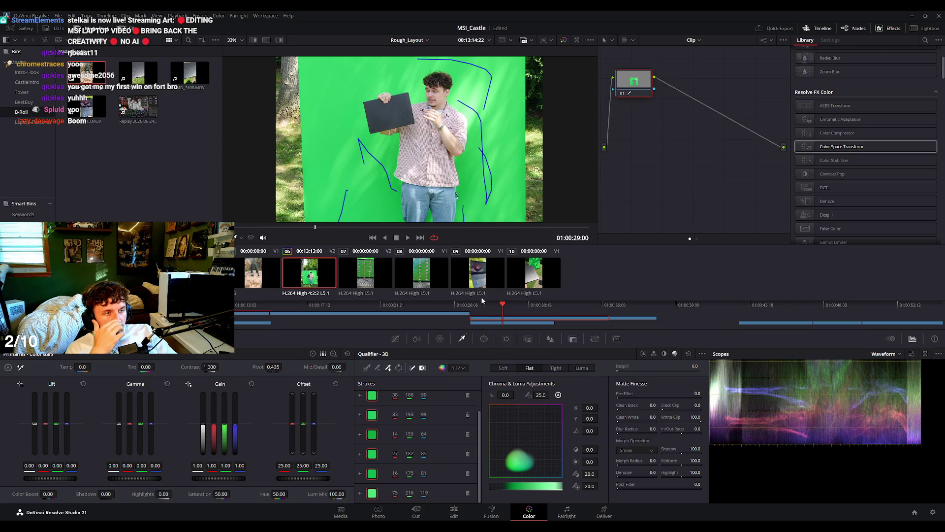
pyautogui.hscroll(2, 680, 152)
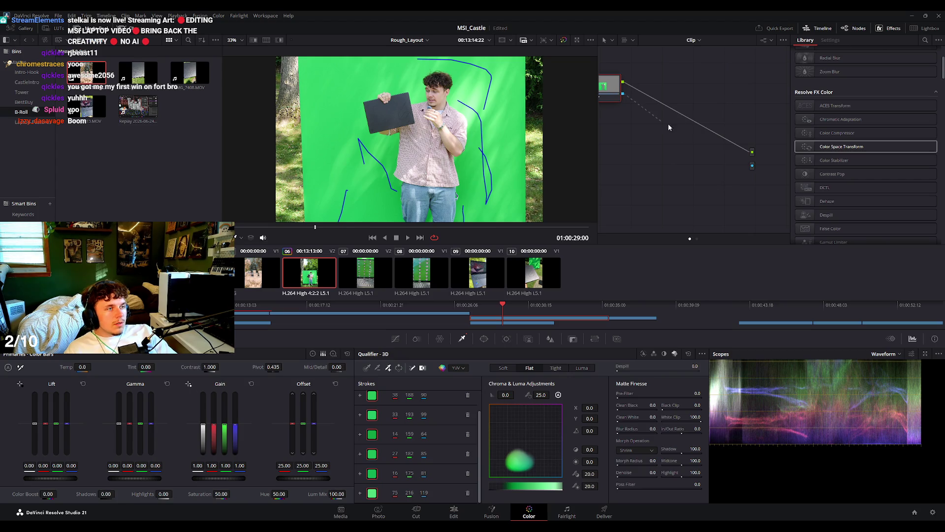
# Connect the node's alpha output to composite the subject over the castle, then turn Highlight off.
pyautogui.moveTo(747, 169); pyautogui.dragTo(751, 166)
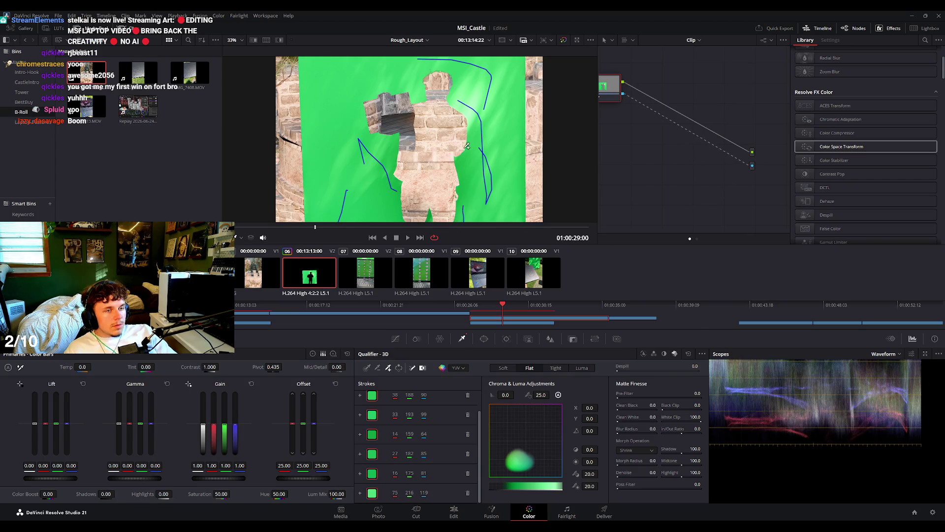
pyautogui.moveTo(466, 145); pyautogui.dragTo(488, 173)
pyautogui.scroll(-2, 643, 184)
pyautogui.moveTo(539, 222); pyautogui.dragTo(518, 196)
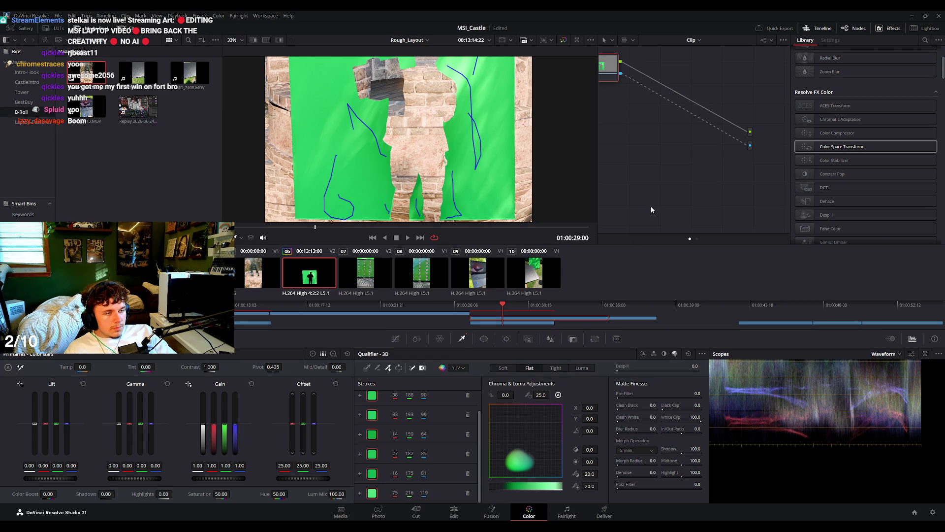
pyautogui.scroll(1, 650, 211)
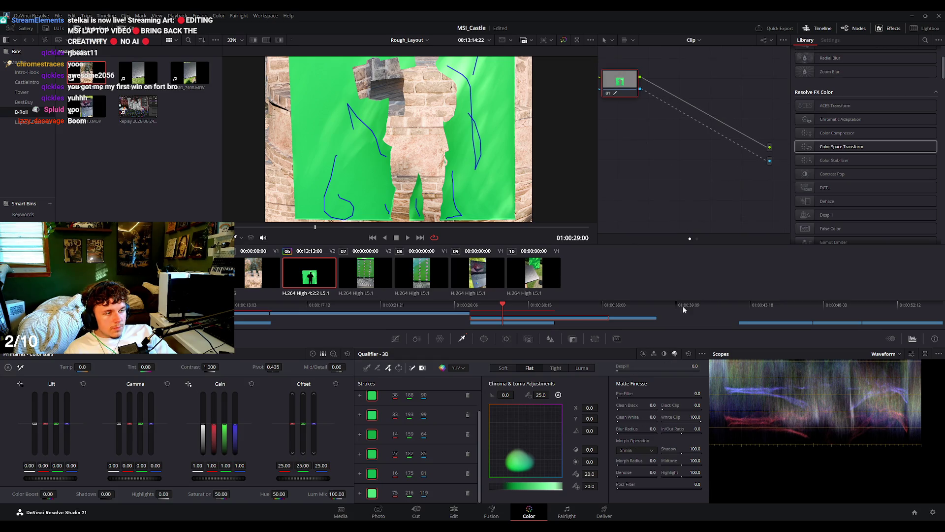
pyautogui.click(397, 370)
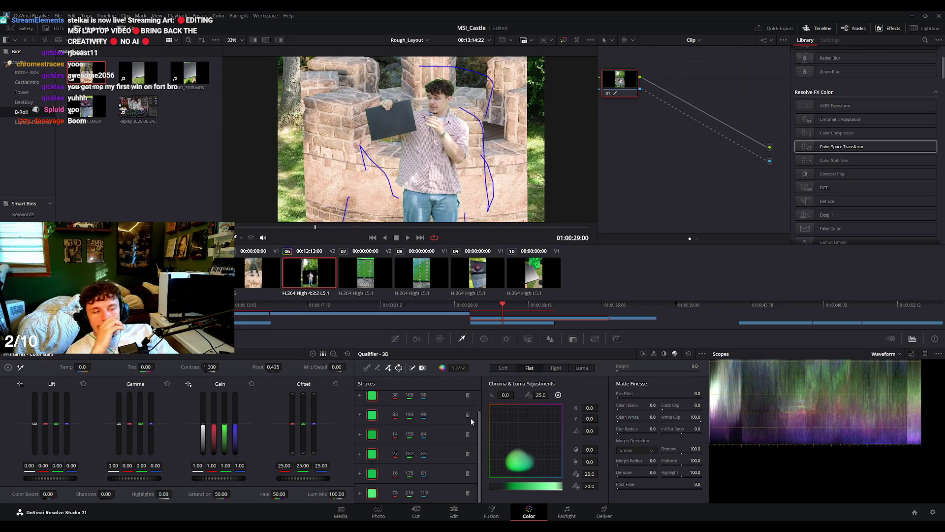
# Set the qualifier's Despill to 100 to remove the green spill.
pyautogui.scroll(5, 527, 211)
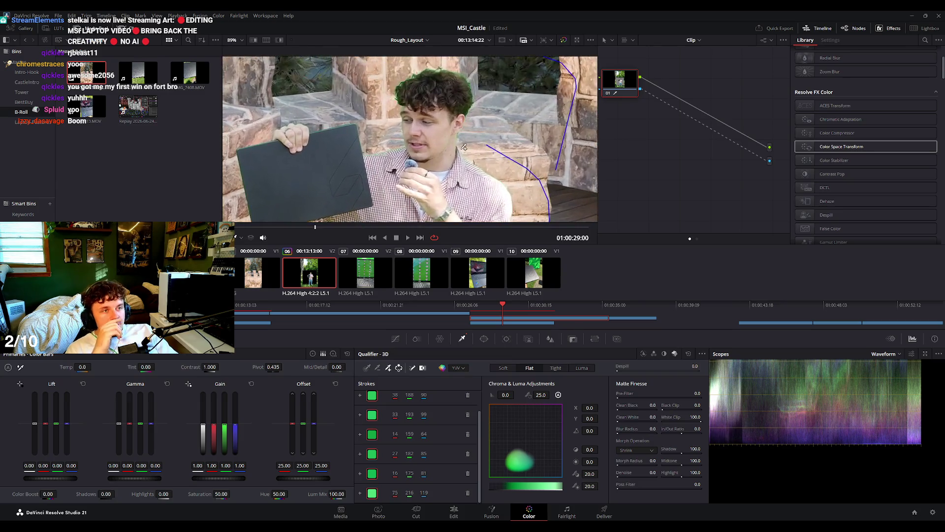
pyautogui.moveTo(636, 370); pyautogui.dragTo(699, 370)
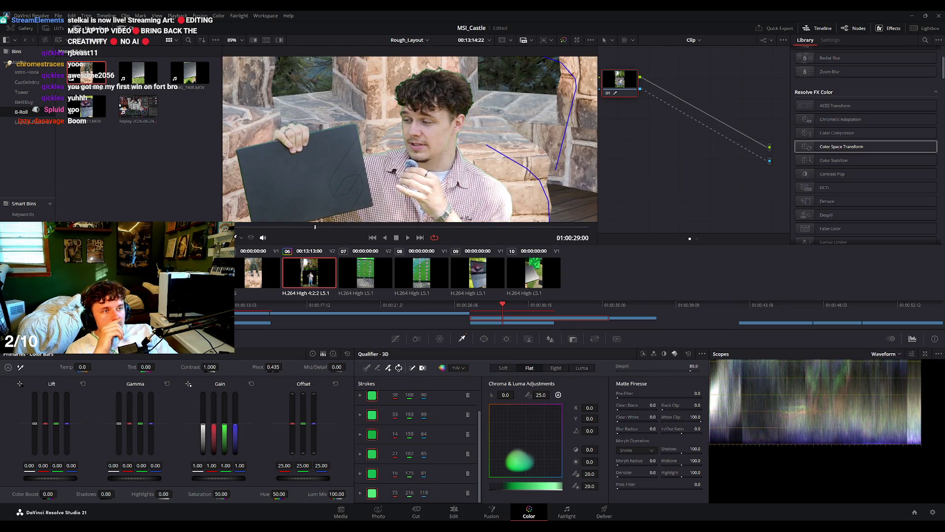
pyautogui.scroll(1, 408, 143)
pyautogui.scroll(2, 443, 123)
pyautogui.scroll(1, 482, 101)
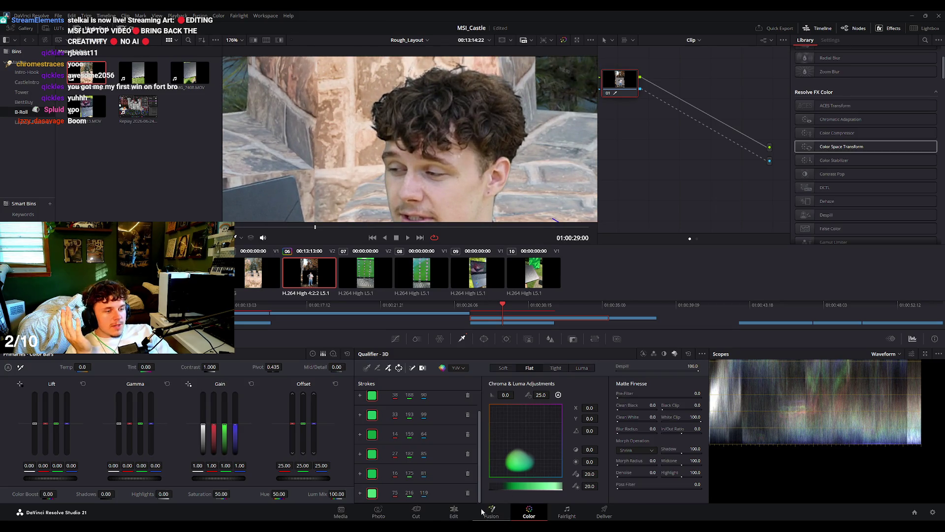
# Adjust the clip's Position on the Edit page, then show the Window palette on the Color page.
pyautogui.click(453, 513)
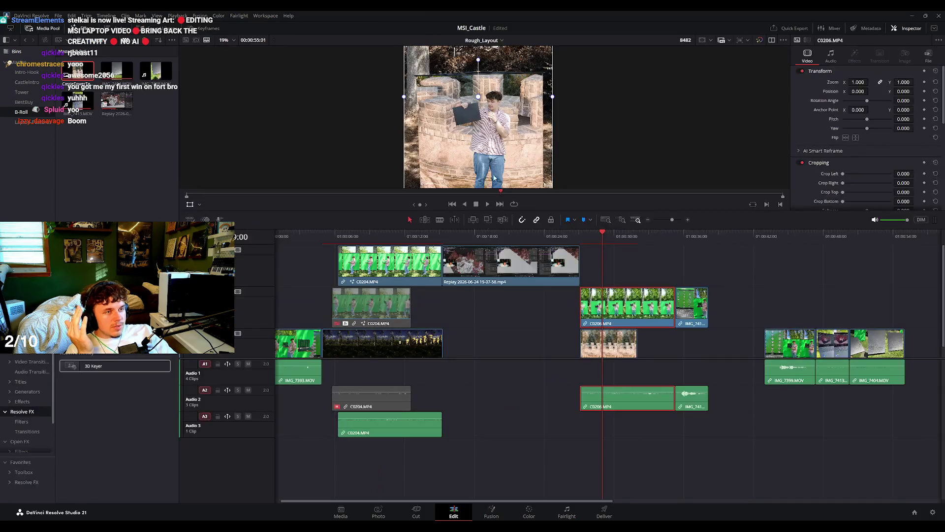
pyautogui.moveTo(503, 139); pyautogui.dragTo(493, 74)
pyautogui.scroll(2, 528, 166)
pyautogui.scroll(1, 529, 166)
pyautogui.scroll(-2, 529, 166)
pyautogui.scroll(-1, 529, 166)
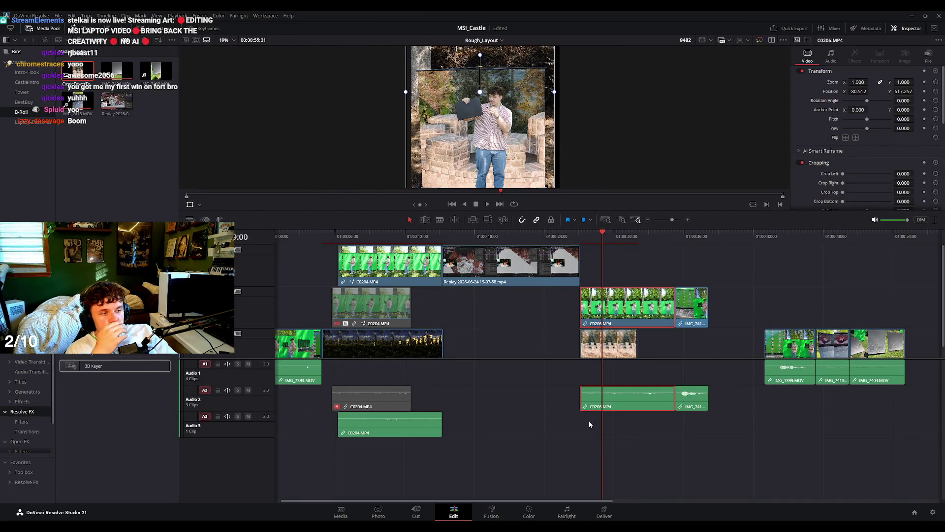
pyautogui.click(538, 516)
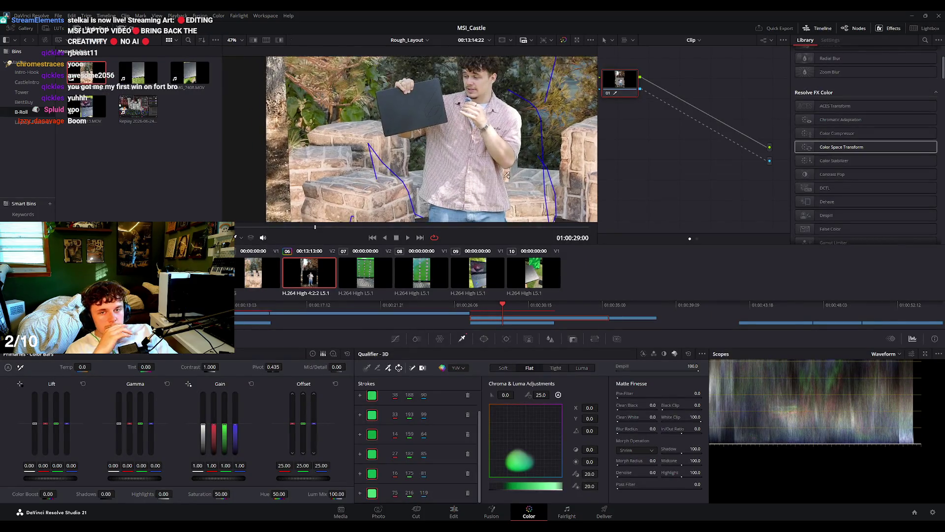
pyautogui.scroll(-1, 507, 174)
pyautogui.click(485, 339)
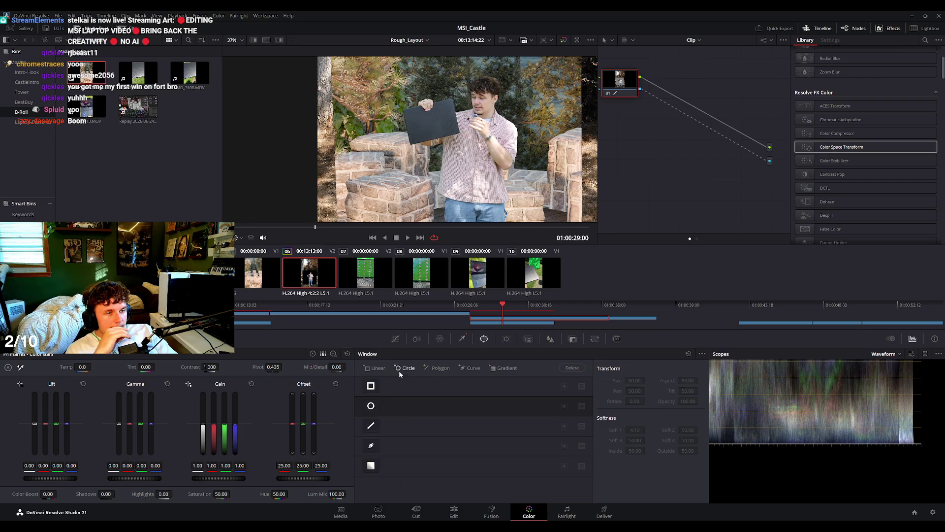
# Try a rectangular window over the subject, then delete it.
pyautogui.click(371, 367)
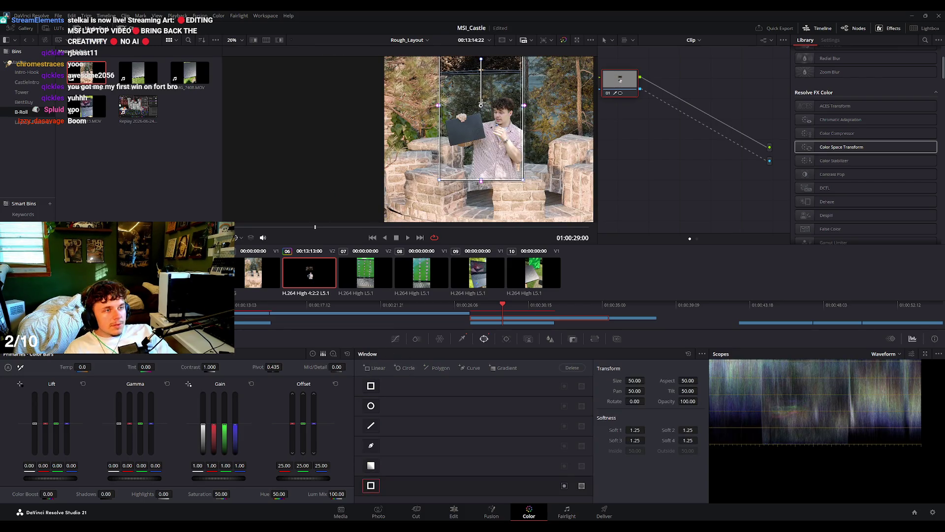
pyautogui.moveTo(482, 103)
pyautogui.mouseDown()
pyautogui.moveTo(488, 163)
pyautogui.moveTo(431, 170)
pyautogui.mouseUp()
pyautogui.moveTo(531, 168); pyautogui.dragTo(542, 166)
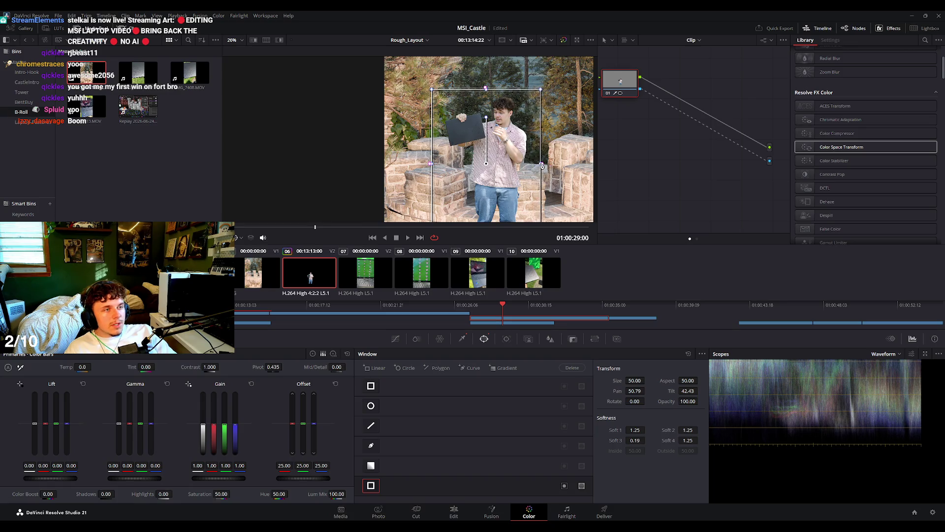
pyautogui.press('Delete')
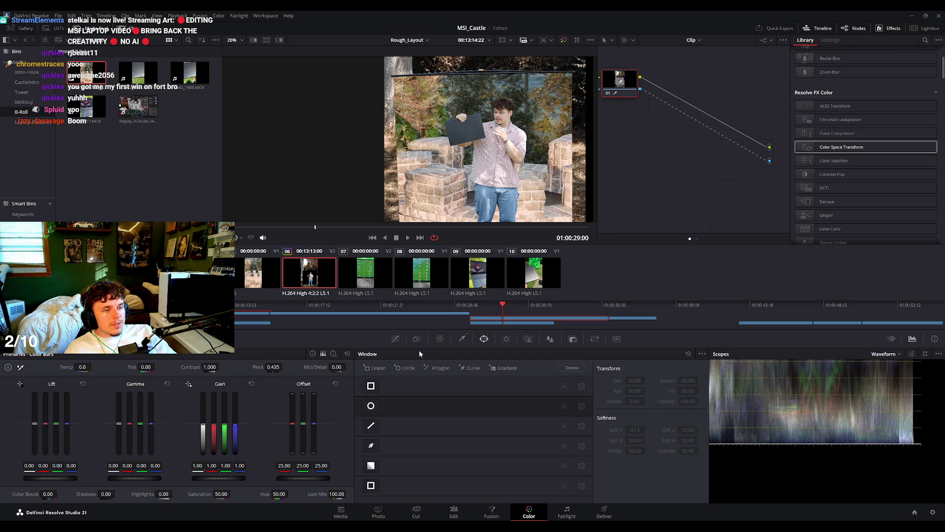
# Add a new rectangular window over the subject, feather its bottom edge, and preview the isolation.
pyautogui.click(375, 368)
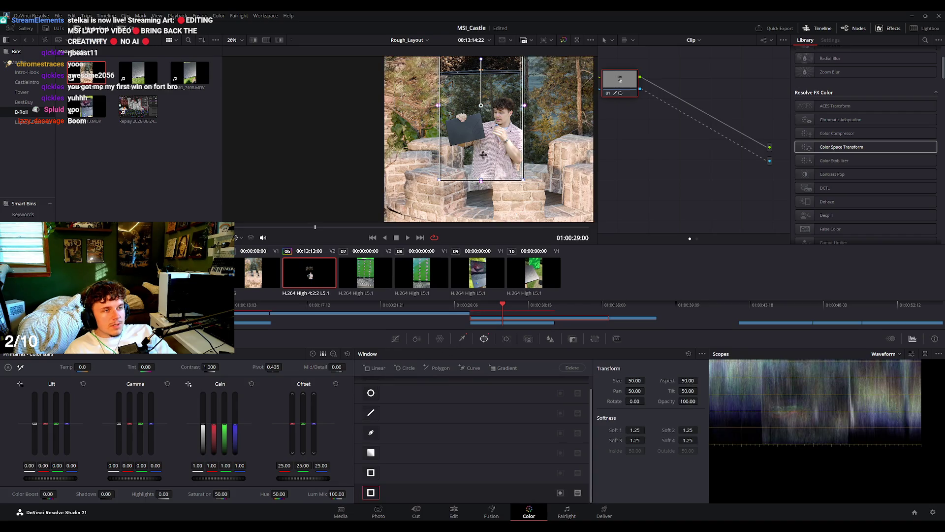
pyautogui.moveTo(480, 105)
pyautogui.mouseDown()
pyautogui.moveTo(492, 159)
pyautogui.moveTo(435, 162)
pyautogui.mouseUp()
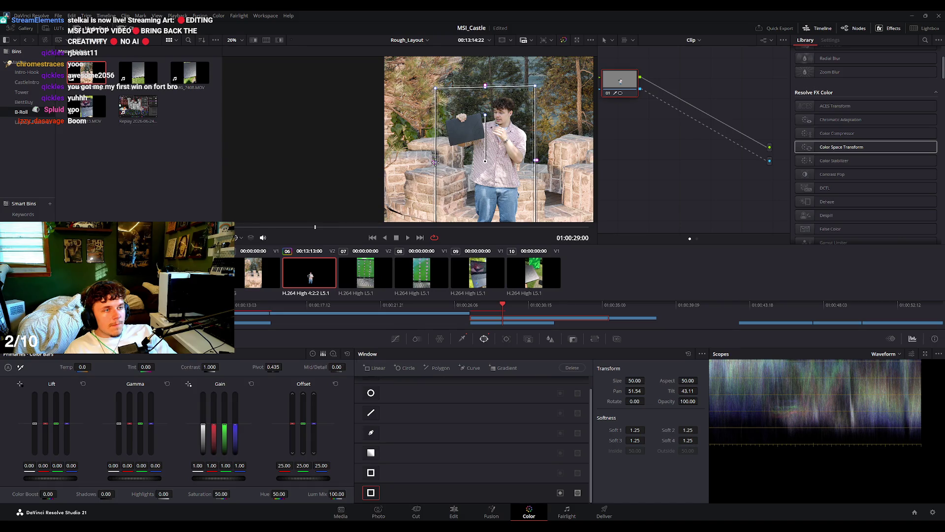
pyautogui.moveTo(538, 163); pyautogui.dragTo(553, 162)
pyautogui.hotkey('ctrl', 'z')
pyautogui.hotkey('ctrl', 'z')
pyautogui.scroll(-3, 519, 143)
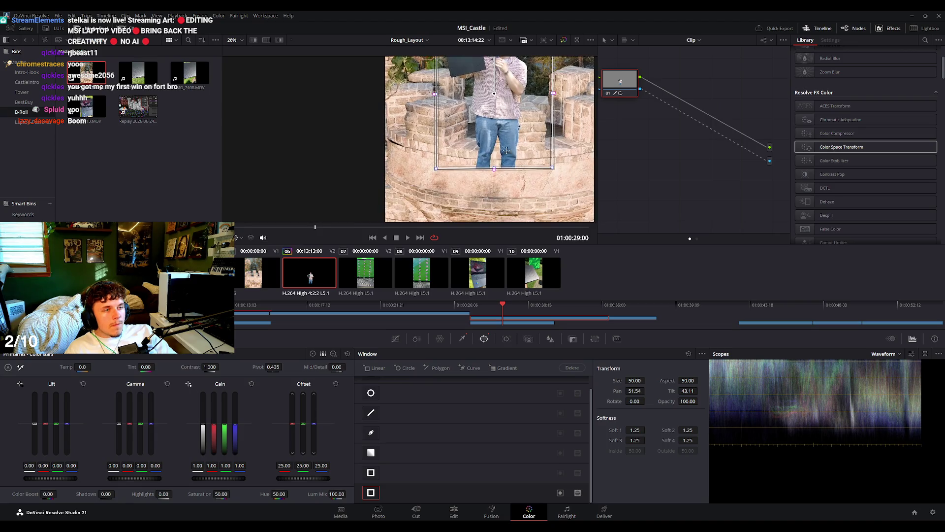
pyautogui.moveTo(495, 176); pyautogui.dragTo(498, 203)
pyautogui.scroll(3, 520, 169)
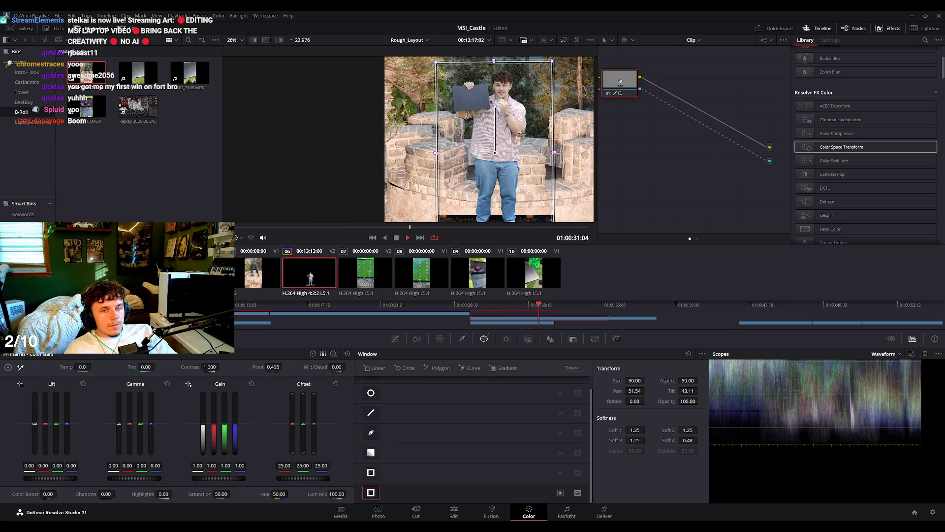
pyautogui.hotkey('shift', 'd')
pyautogui.press('space')
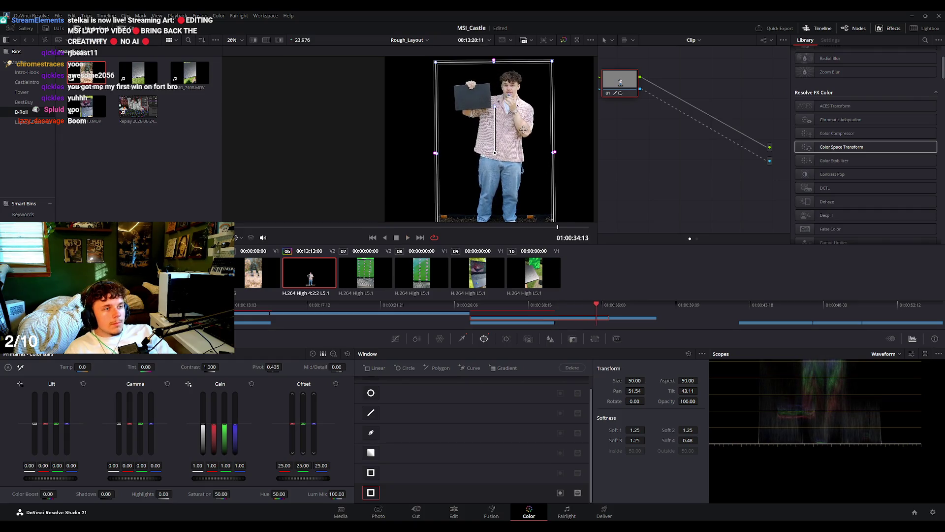
# Lengthen the V1 castle clip by dragging its right edge on the Edit page.
pyautogui.click(456, 509)
pyautogui.moveTo(633, 238); pyautogui.dragTo(586, 238)
pyautogui.moveTo(636, 344); pyautogui.dragTo(675, 344)
pyautogui.press('space')
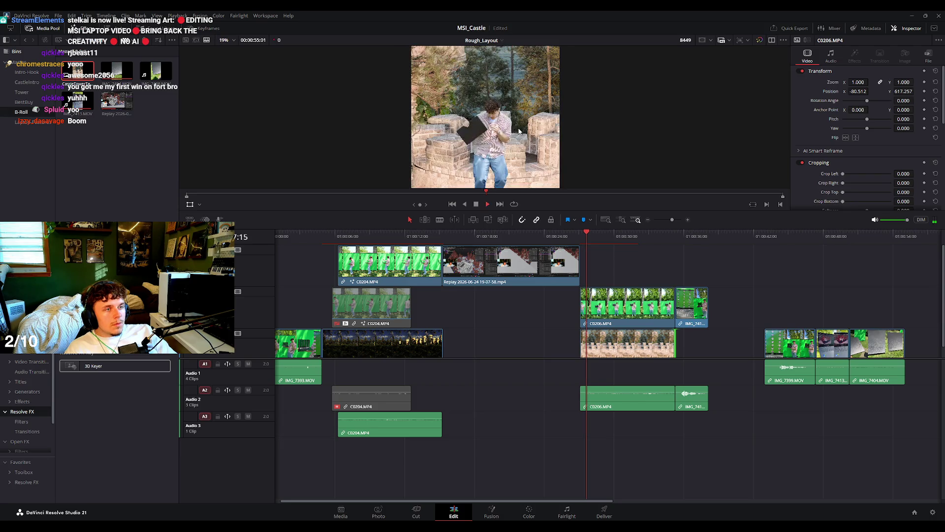
# Stop playback, select the C0206 clip on V2 and enlarge the viewer.
pyautogui.press('space')
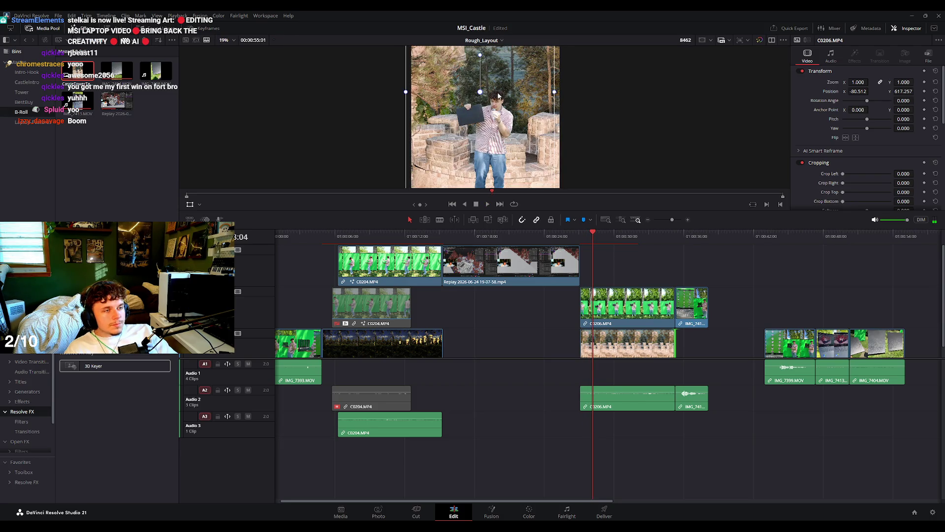
pyautogui.click(607, 235)
pyautogui.click(609, 289)
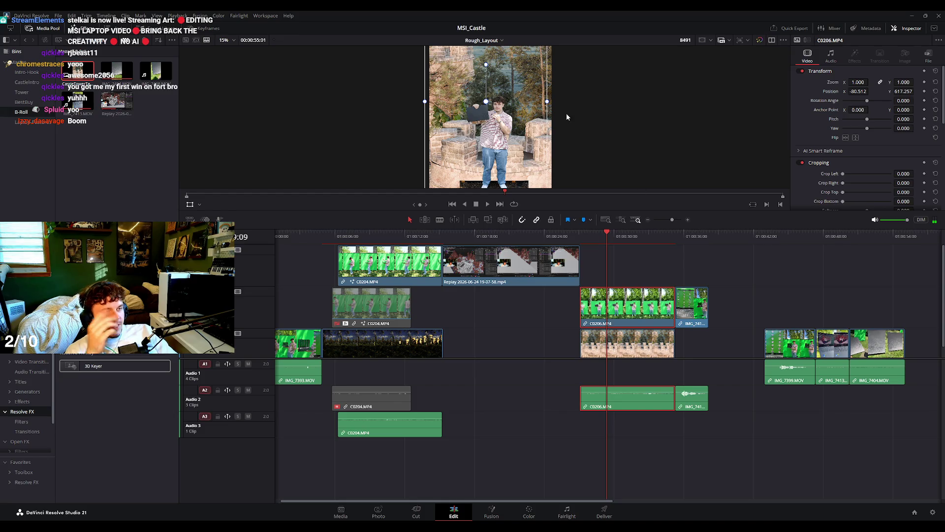
pyautogui.moveTo(575, 210); pyautogui.dragTo(575, 360)
# Scale C0206 to zoom 0.731 and move it into the castle turret at 94.109, 476.101.
pyautogui.moveTo(563, 84)
pyautogui.mouseDown()
pyautogui.moveTo(575, 61)
pyautogui.moveTo(524, 115)
pyautogui.moveTo(523, 197)
pyautogui.mouseUp()
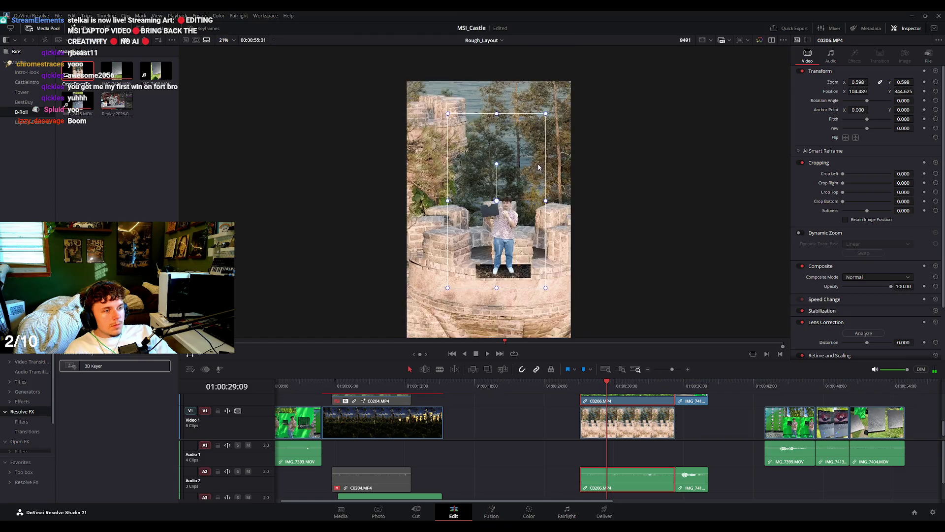
pyautogui.scroll(6, 524, 197)
pyautogui.scroll(-3, 535, 173)
pyautogui.scroll(-2, 534, 173)
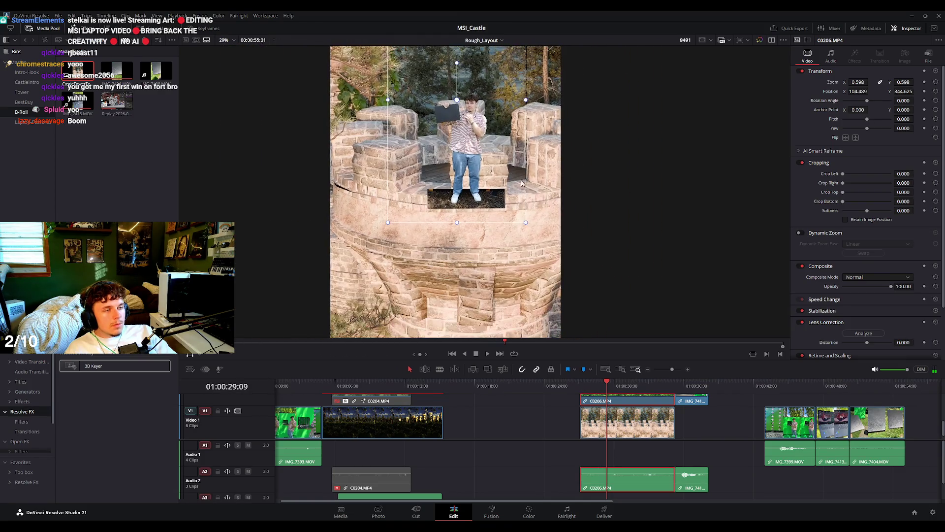
pyautogui.moveTo(527, 223); pyautogui.dragTo(540, 235)
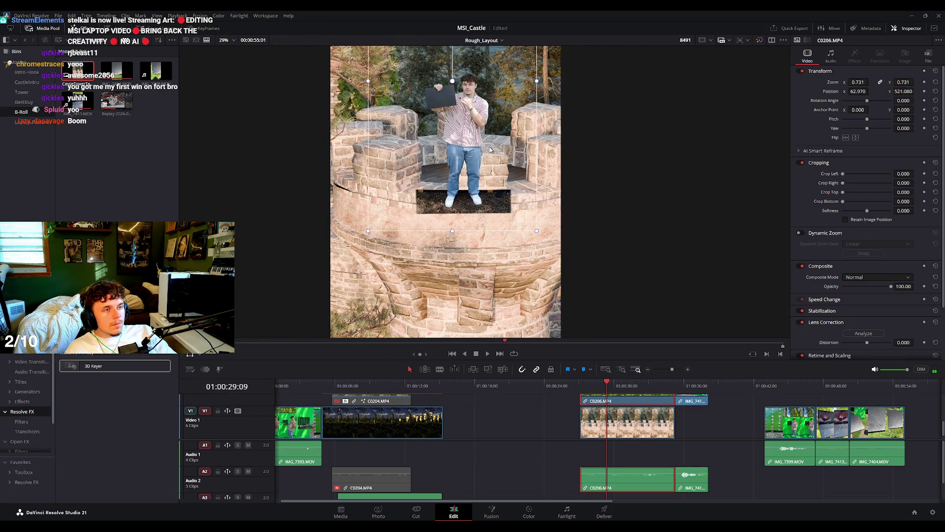
pyautogui.moveTo(492, 153); pyautogui.dragTo(586, 270)
pyautogui.scroll(4, 491, 229)
pyautogui.scroll(4, 492, 238)
pyautogui.scroll(4, 492, 247)
pyautogui.scroll(4, 495, 264)
pyautogui.scroll(-3, 496, 262)
pyautogui.scroll(-3, 501, 258)
pyautogui.scroll(-2, 508, 252)
pyautogui.scroll(-3, 517, 246)
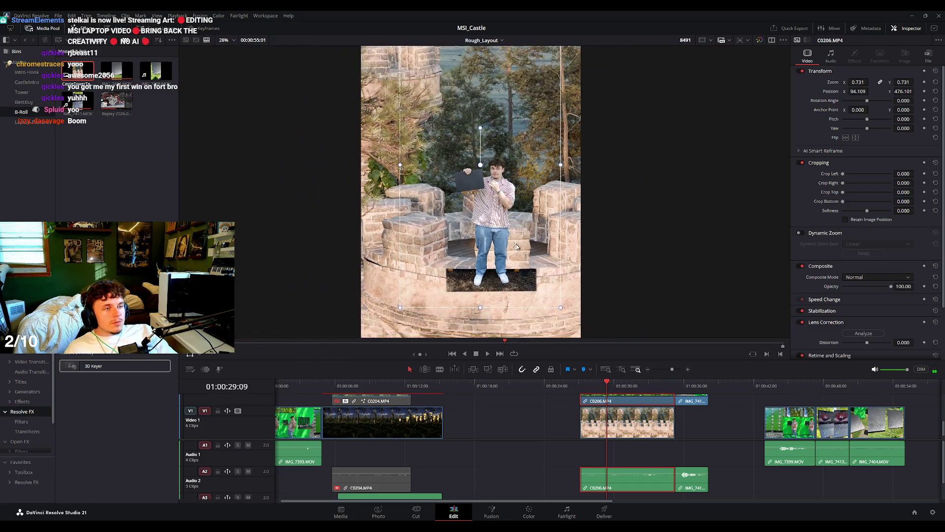
pyautogui.scroll(1, 516, 246)
pyautogui.scroll(2, 634, 404)
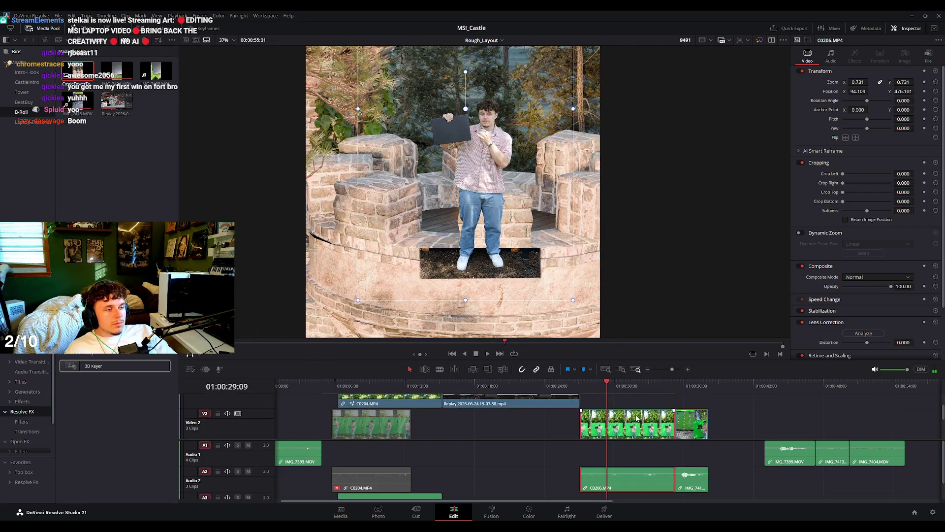
pyautogui.click(529, 511)
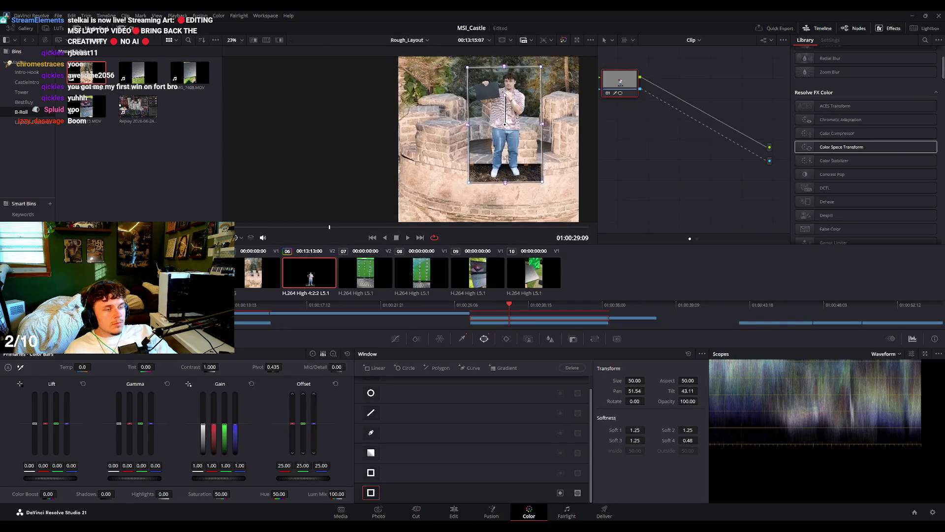
# Raise the window's bottom edge to the presenter's waist and feather it so the turret wall hides his legs.
pyautogui.scroll(1, 504, 157)
pyautogui.scroll(1, 503, 157)
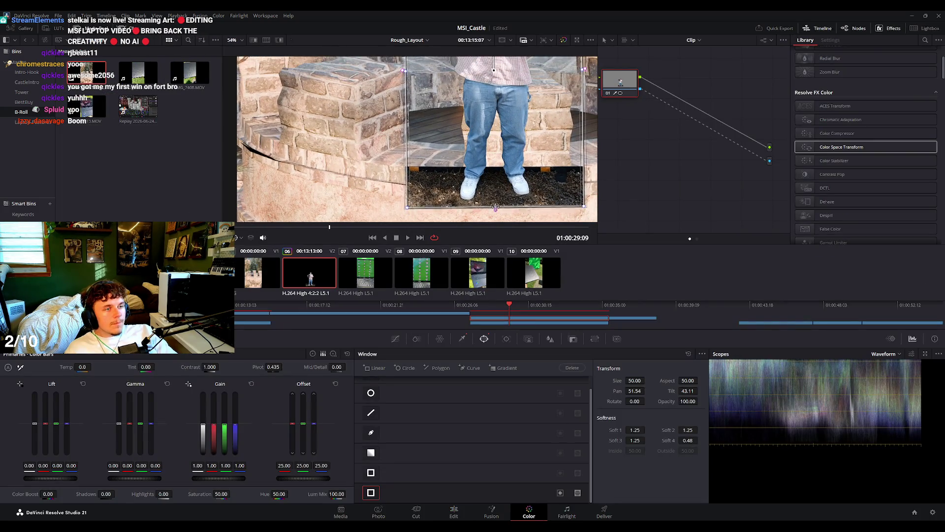
pyautogui.scroll(-3, 498, 187)
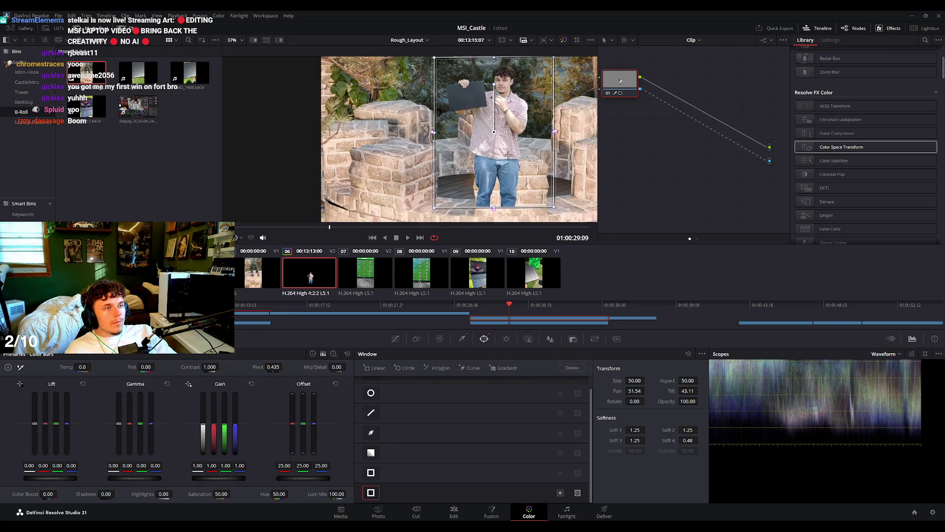
pyautogui.scroll(1, 502, 195)
pyautogui.moveTo(493, 207)
pyautogui.mouseDown()
pyautogui.moveTo(489, 124)
pyautogui.moveTo(489, 197)
pyautogui.moveTo(497, 119)
pyautogui.mouseUp()
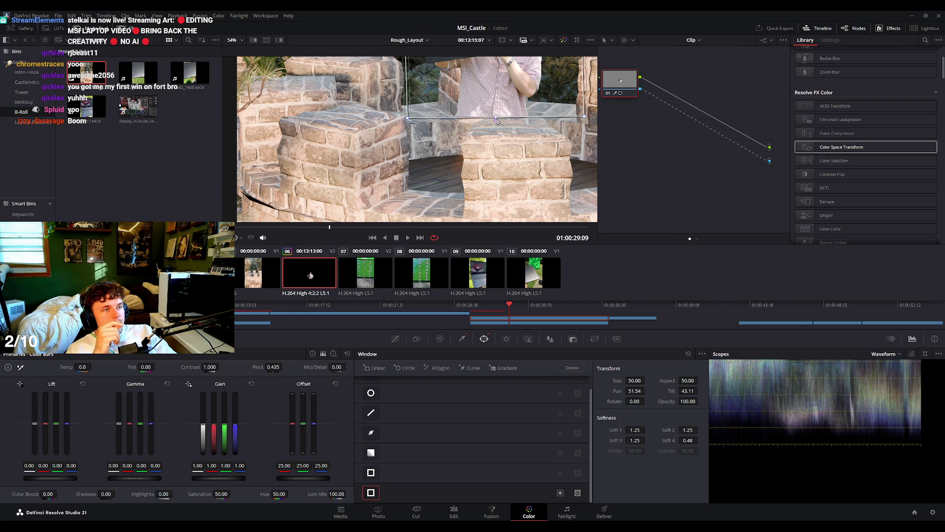
pyautogui.scroll(4, 497, 119)
pyautogui.moveTo(475, 115)
pyautogui.mouseDown()
pyautogui.moveTo(484, 144)
pyautogui.moveTo(478, 114)
pyautogui.mouseUp()
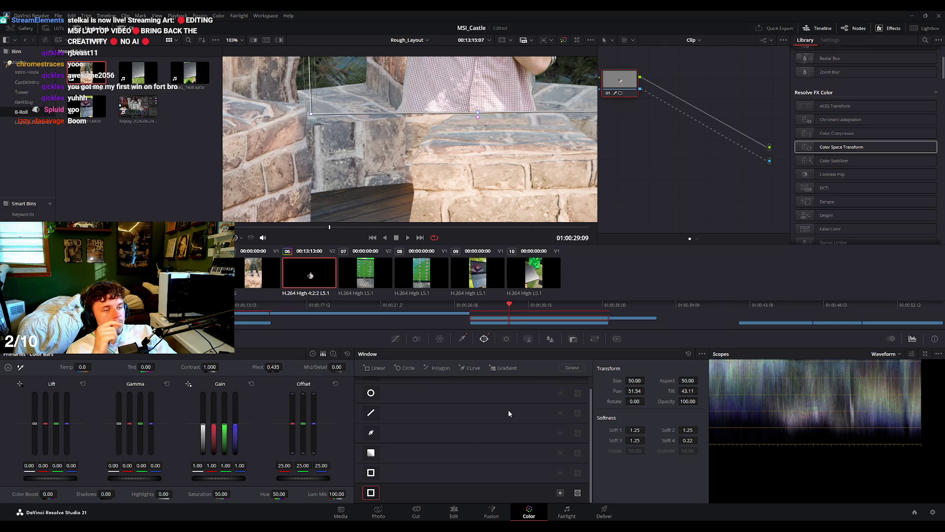
pyautogui.click(454, 511)
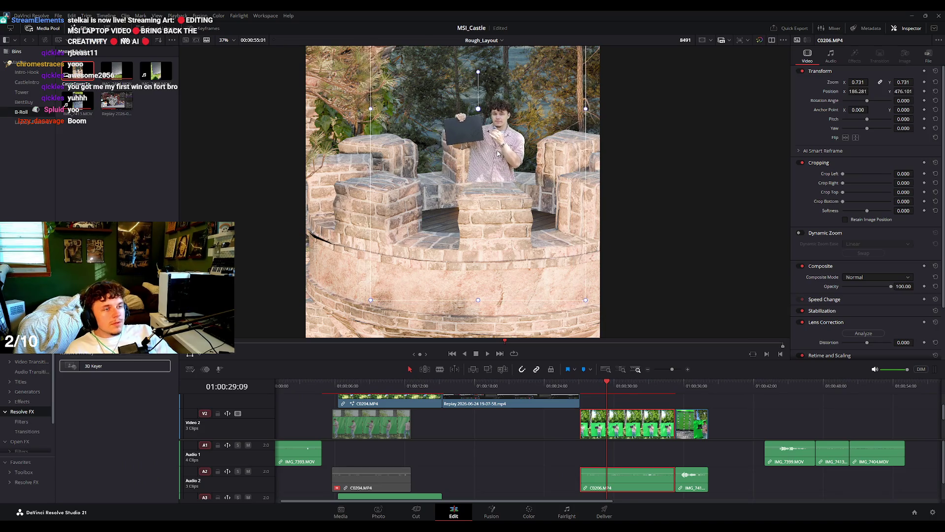
# Play back the castle composite, then scrub back and play the forest clip section.
pyautogui.press('space')
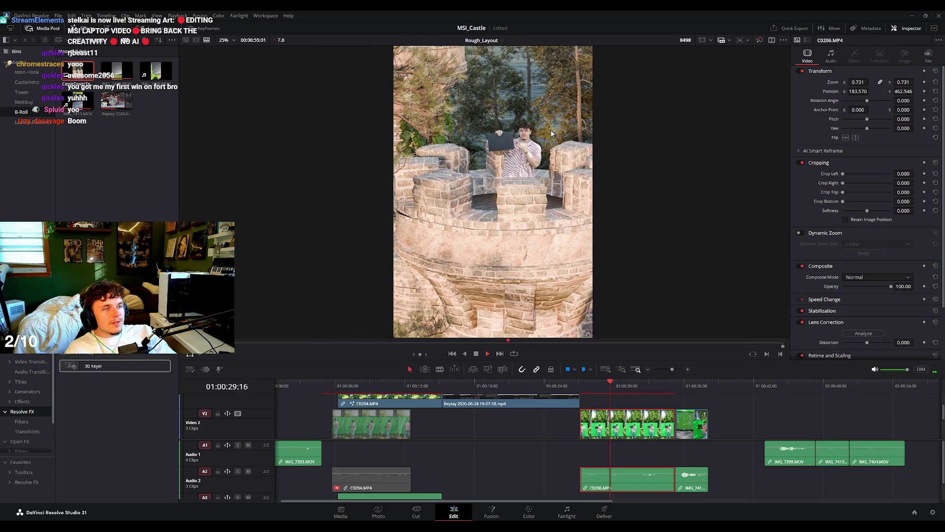
pyautogui.scroll(2, 544, 158)
pyautogui.scroll(3, 544, 157)
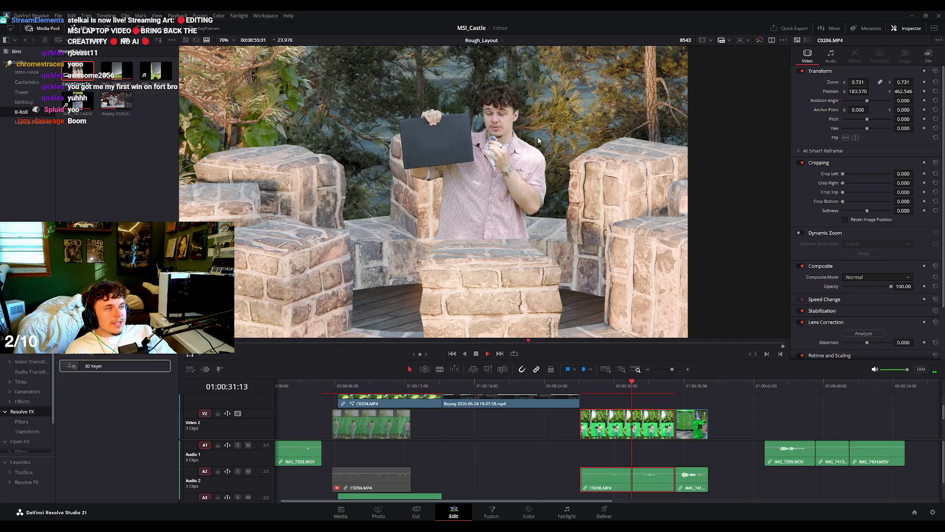
pyautogui.press('space')
pyautogui.scroll(-5, 543, 156)
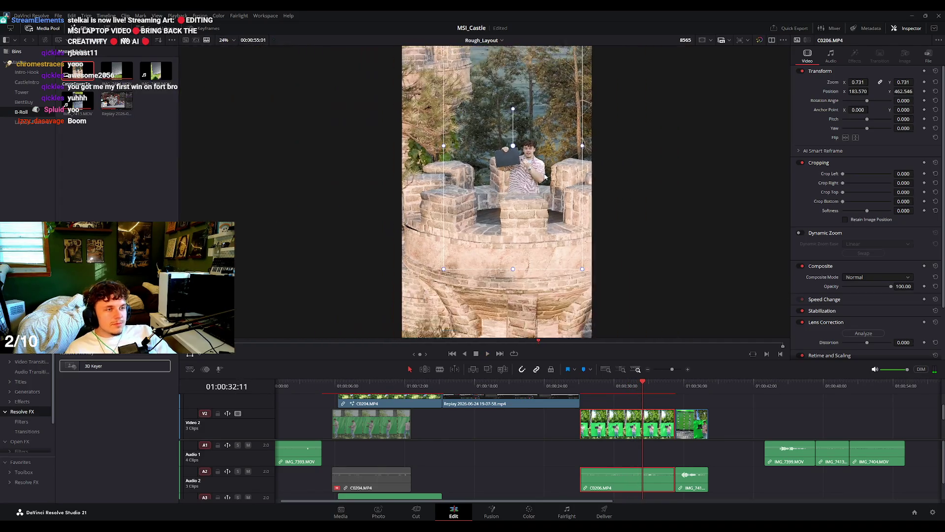
pyautogui.scroll(1, 567, 196)
pyautogui.scroll(-3, 526, 154)
pyautogui.scroll(3, 534, 187)
pyautogui.moveTo(599, 393); pyautogui.dragTo(480, 393)
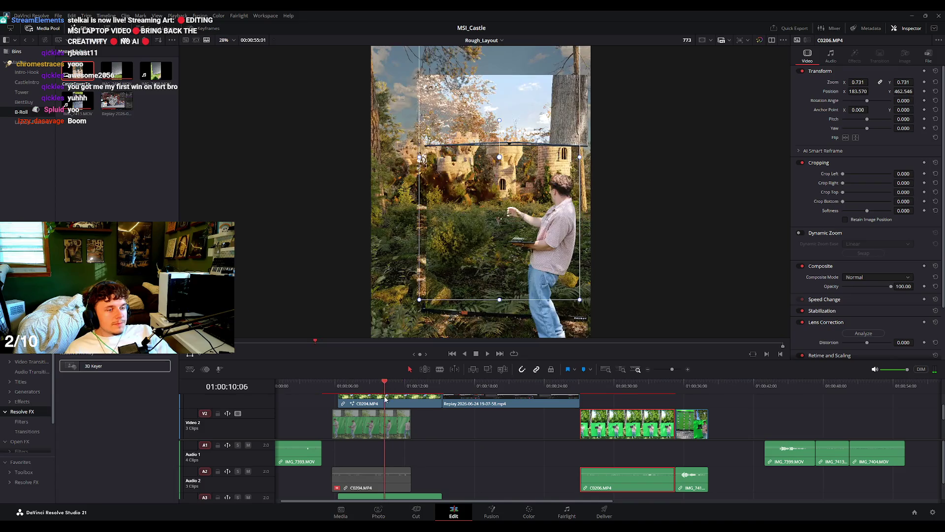
pyautogui.moveTo(480, 393); pyautogui.dragTo(333, 392)
pyautogui.press('space')
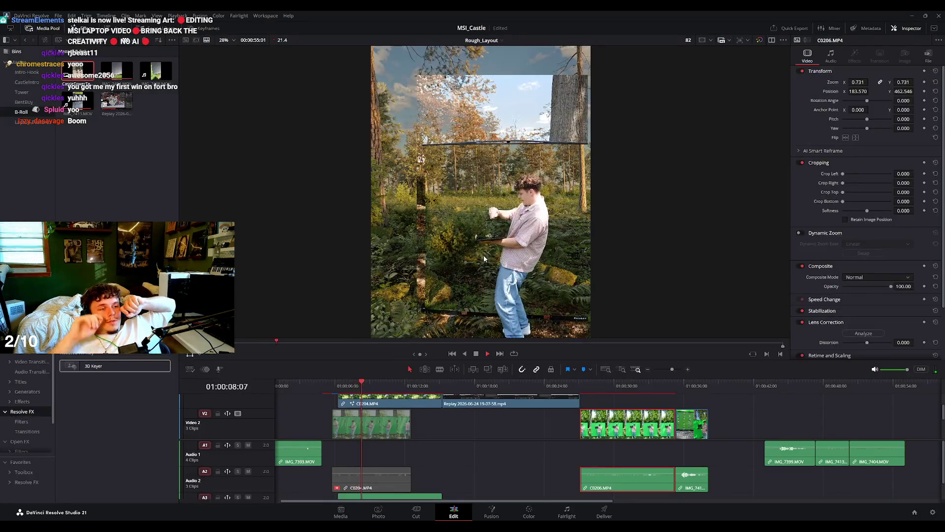
pyautogui.press('space')
# Select C0204 on V2, open it in Fusion and delete the DeltaKeyer1 node.
pyautogui.click(395, 432)
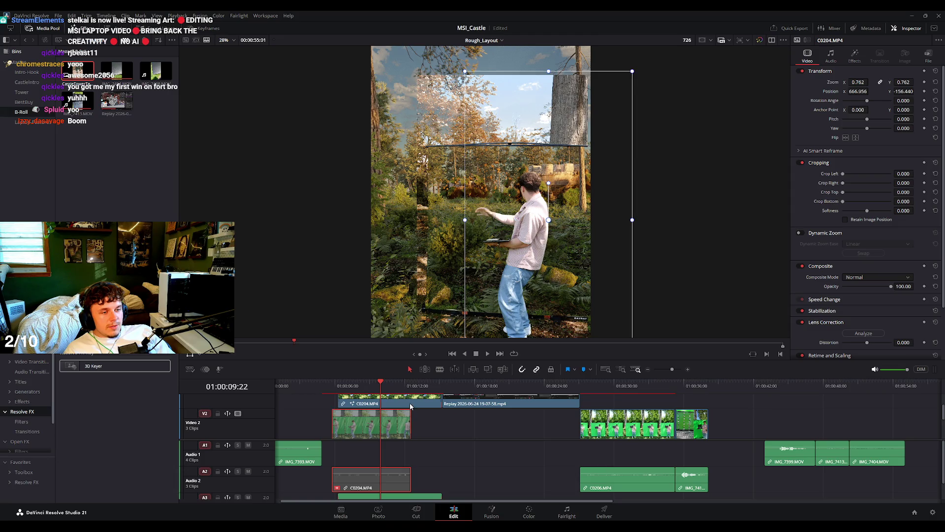
pyautogui.click(492, 512)
pyautogui.click(319, 422)
pyautogui.press('Delete')
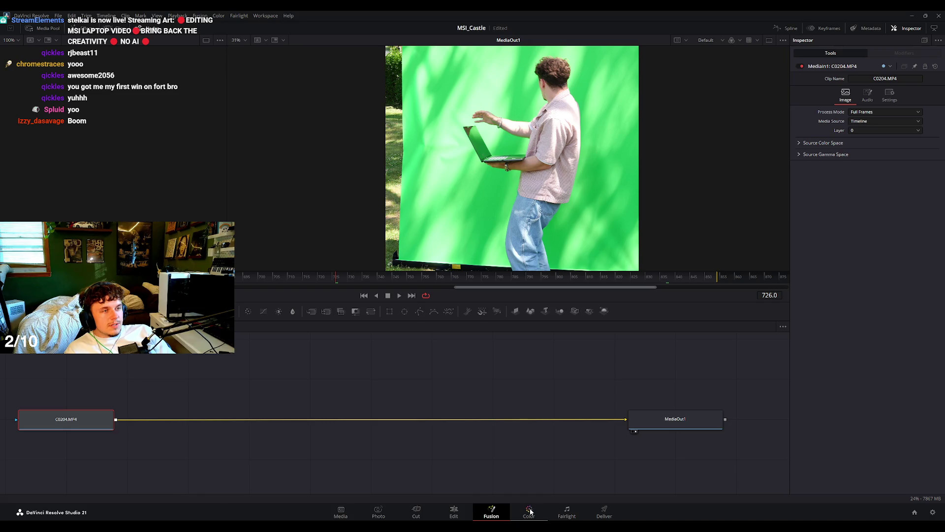
# Bring C0204 up on the Color page and show the Qualifier, then the Color Warper chroma warp.
pyautogui.click(528, 511)
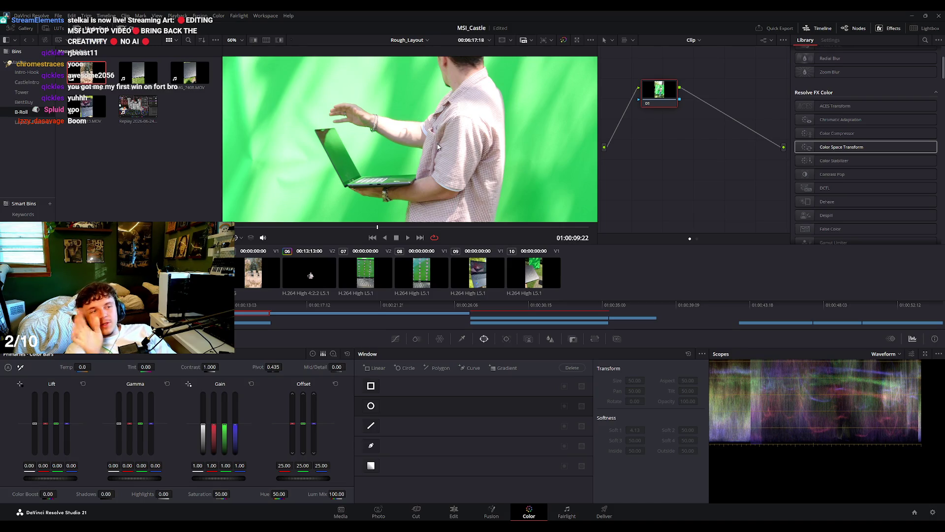
pyautogui.scroll(-2, 436, 146)
pyautogui.scroll(-2, 441, 144)
pyautogui.scroll(-2, 446, 142)
pyautogui.scroll(-1, 451, 140)
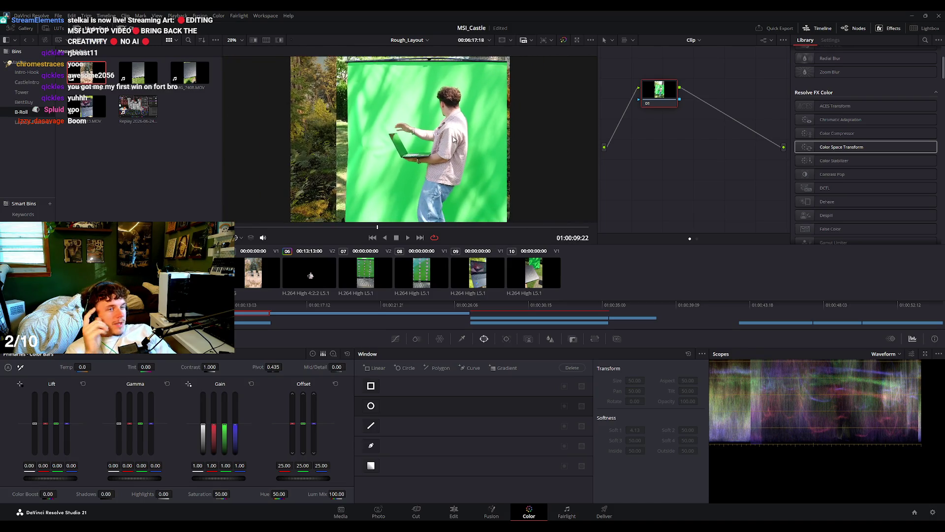
pyautogui.scroll(2, 451, 140)
pyautogui.scroll(2, 443, 140)
pyautogui.scroll(2, 437, 138)
pyautogui.scroll(2, 423, 145)
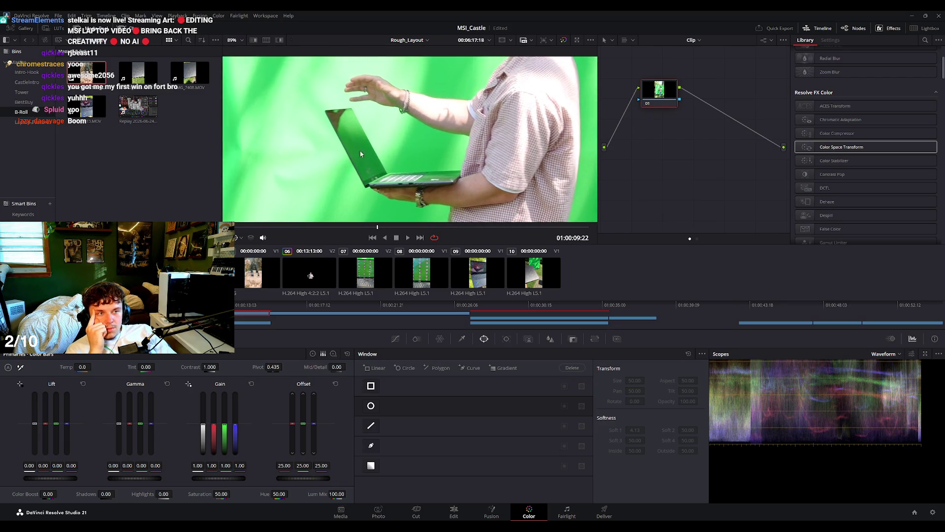
pyautogui.scroll(2, 353, 149)
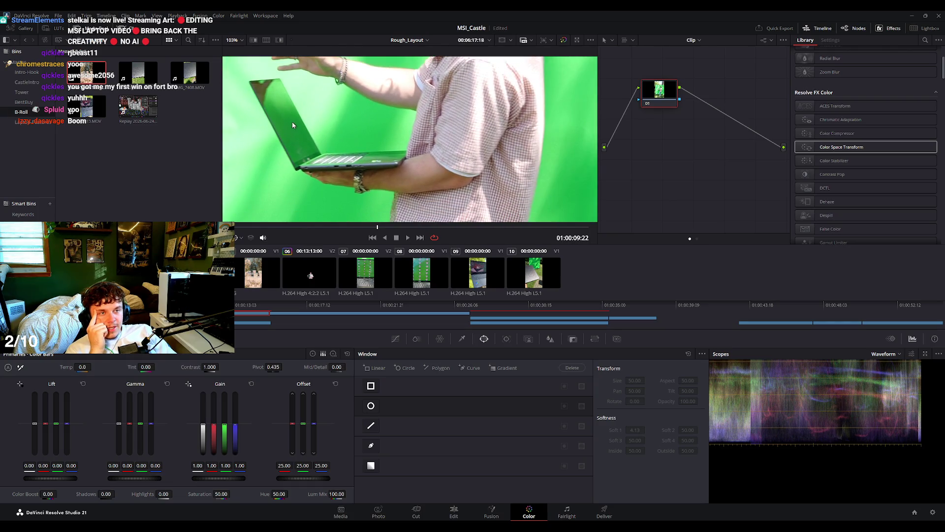
pyautogui.scroll(-2, 295, 126)
pyautogui.scroll(-1, 345, 155)
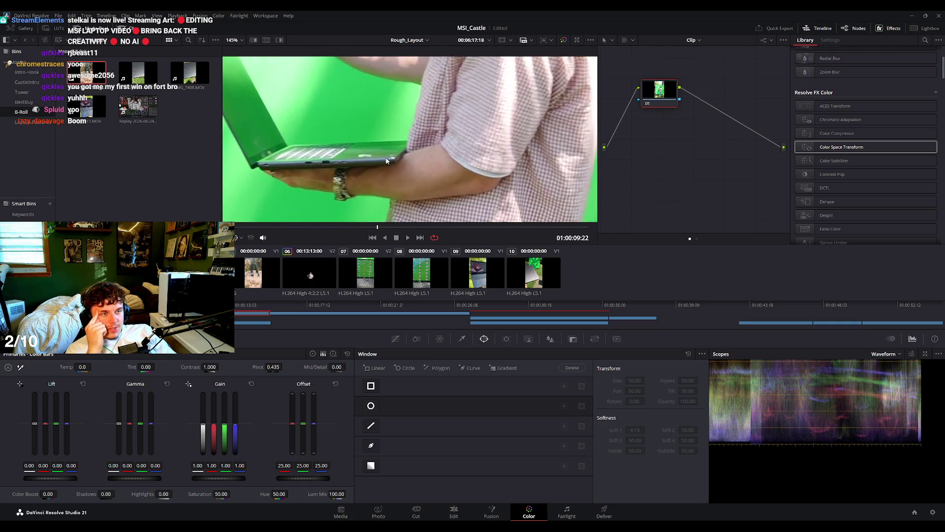
pyautogui.scroll(-2, 374, 145)
pyautogui.scroll(-2, 404, 133)
pyautogui.scroll(-1, 422, 123)
pyautogui.scroll(-1, 423, 123)
pyautogui.scroll(-1, 422, 123)
pyautogui.scroll(-1, 423, 124)
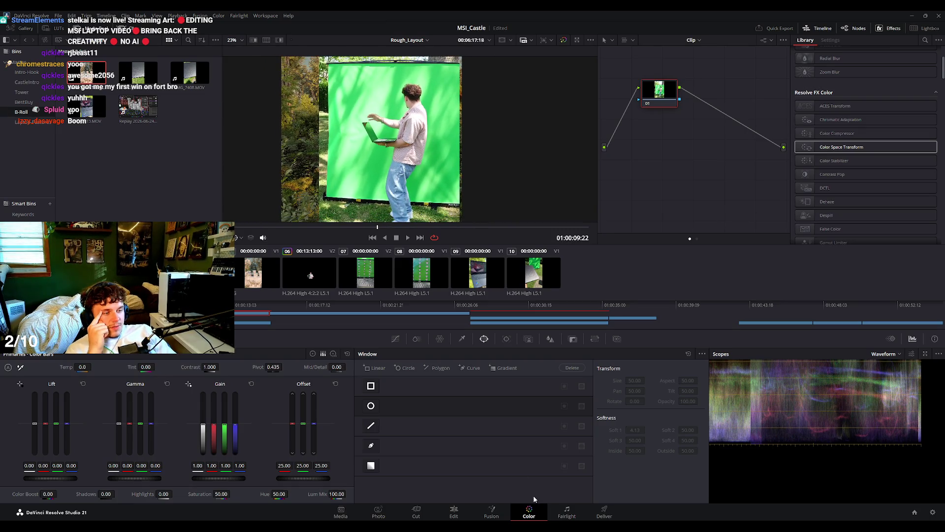
pyautogui.click(461, 340)
pyautogui.click(440, 339)
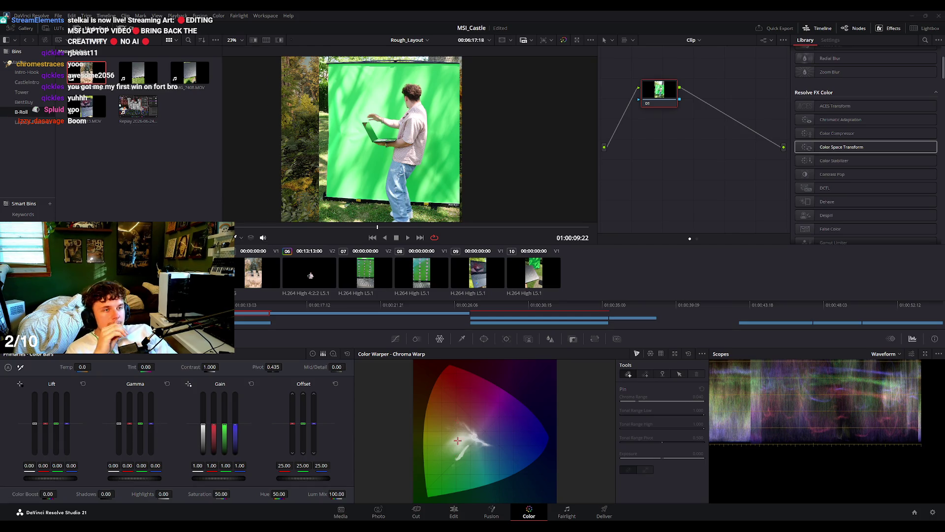
pyautogui.scroll(2, 545, 207)
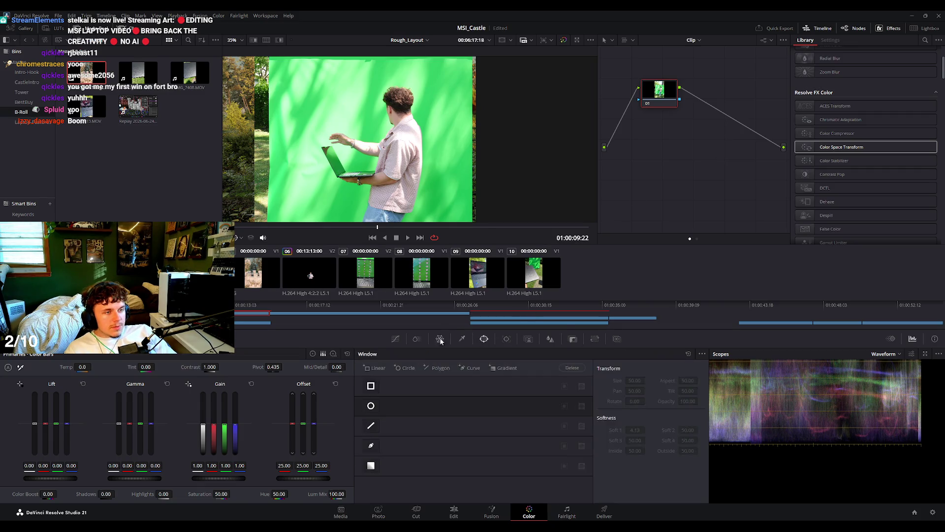
# Switch the Qualifier to 3D mode and sample the green backdrop with a first stroke.
pyautogui.click(467, 340)
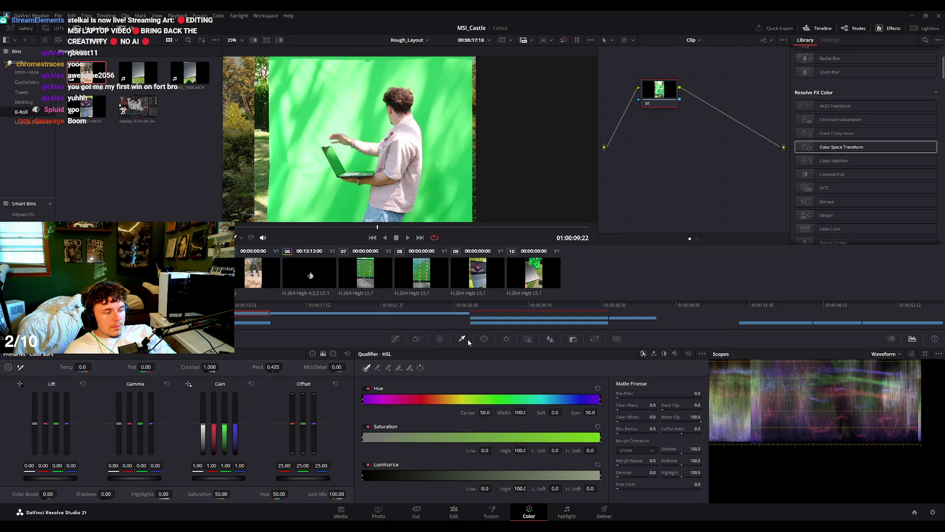
pyautogui.click(674, 354)
pyautogui.moveTo(451, 186)
pyautogui.mouseDown()
pyautogui.moveTo(361, 134)
pyautogui.moveTo(284, 203)
pyautogui.mouseUp()
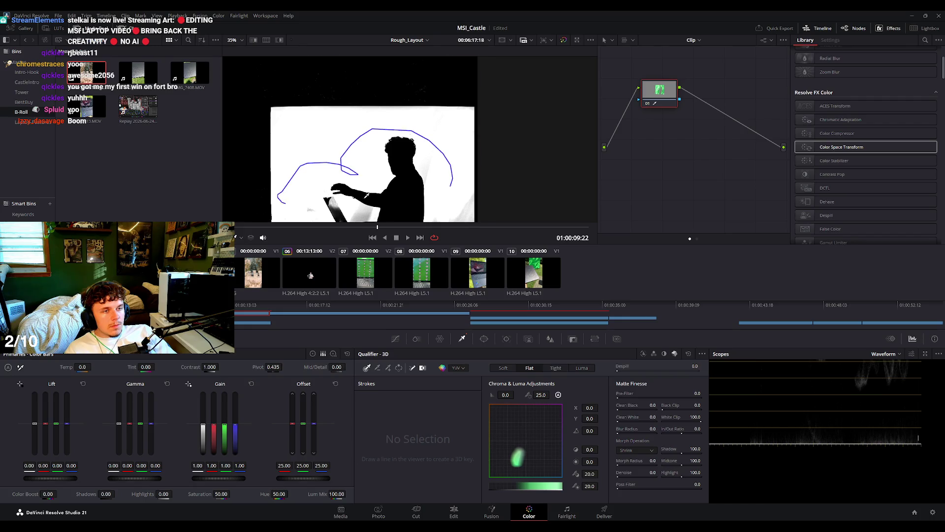
pyautogui.moveTo(367, 196); pyautogui.dragTo(366, 196)
# Add more sample strokes over the green wall and across the top of frame, checking the matte.
pyautogui.click(388, 368)
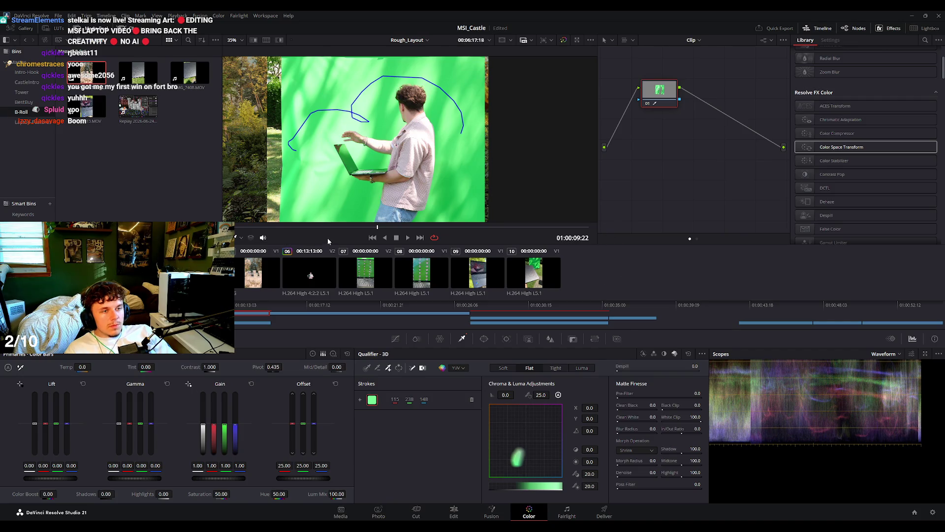
pyautogui.scroll(5, 457, 133)
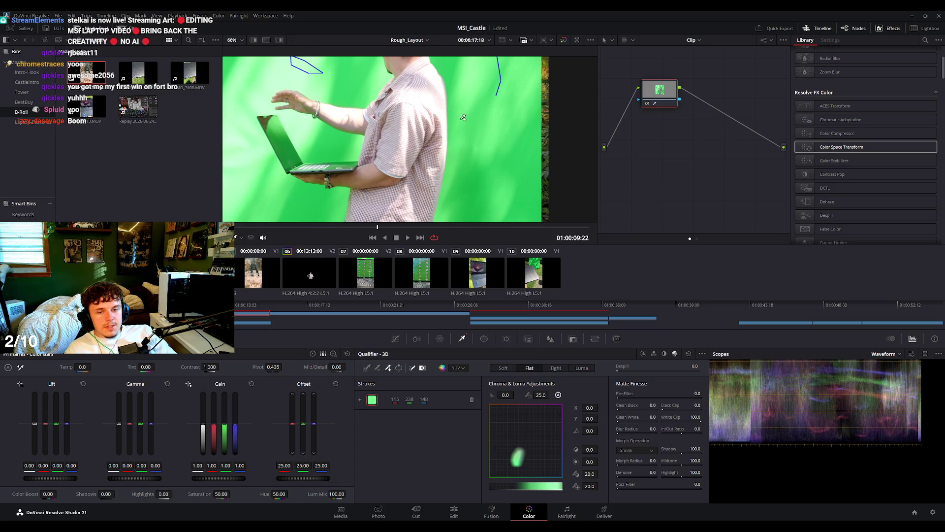
pyautogui.moveTo(457, 133); pyautogui.dragTo(456, 161)
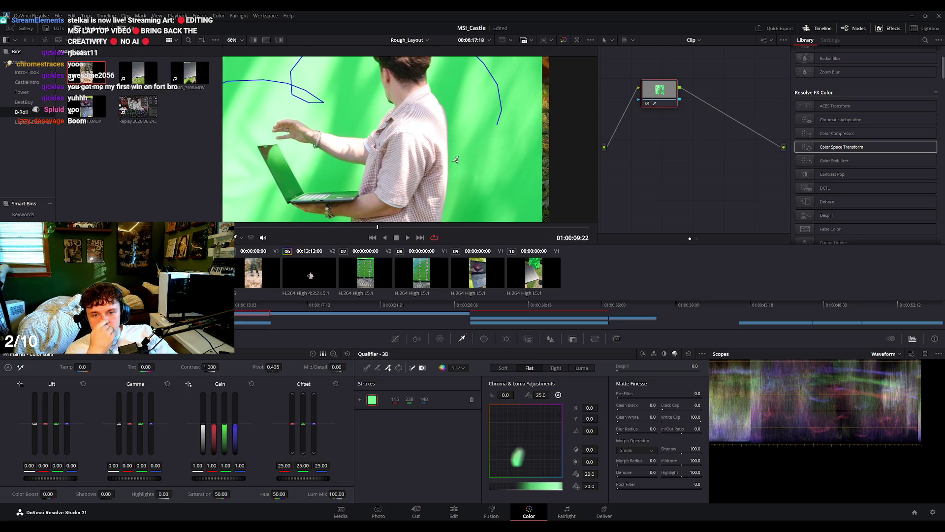
pyautogui.moveTo(456, 159)
pyautogui.mouseDown()
pyautogui.moveTo(305, 124)
pyautogui.moveTo(482, 98)
pyautogui.mouseUp()
pyautogui.moveTo(433, 187)
pyautogui.mouseDown()
pyautogui.moveTo(382, 140)
pyautogui.moveTo(331, 180)
pyautogui.mouseUp()
pyautogui.moveTo(492, 150); pyautogui.dragTo(468, 185)
pyautogui.scroll(-2, 484, 104)
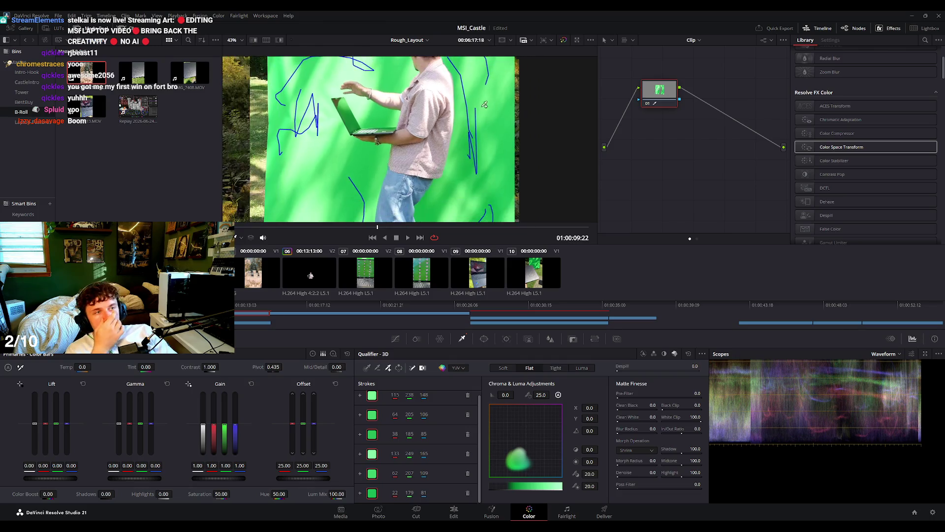
pyautogui.hotkey('shift', 'h')
pyautogui.moveTo(482, 93); pyautogui.dragTo(330, 78)
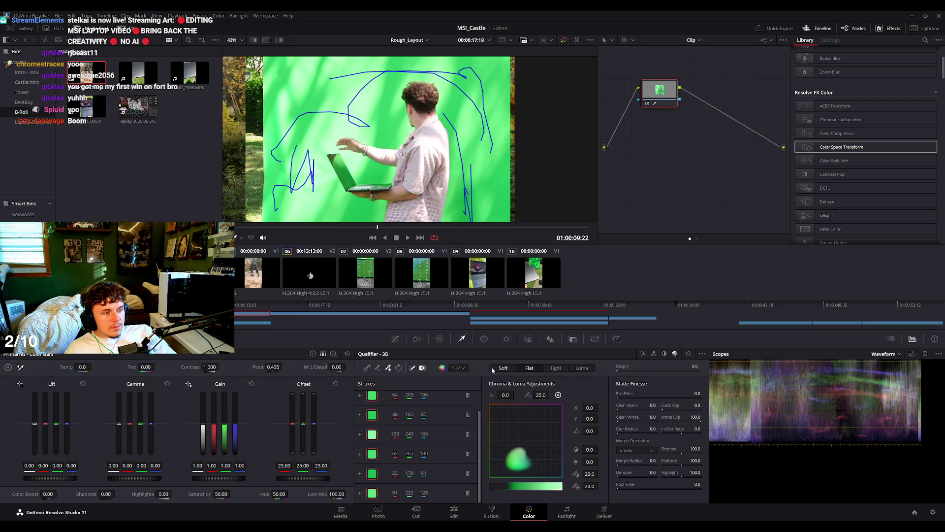
# Check the matte around the laptop, fit the frame, and connect the node's alpha to the output.
pyautogui.scroll(4, 333, 142)
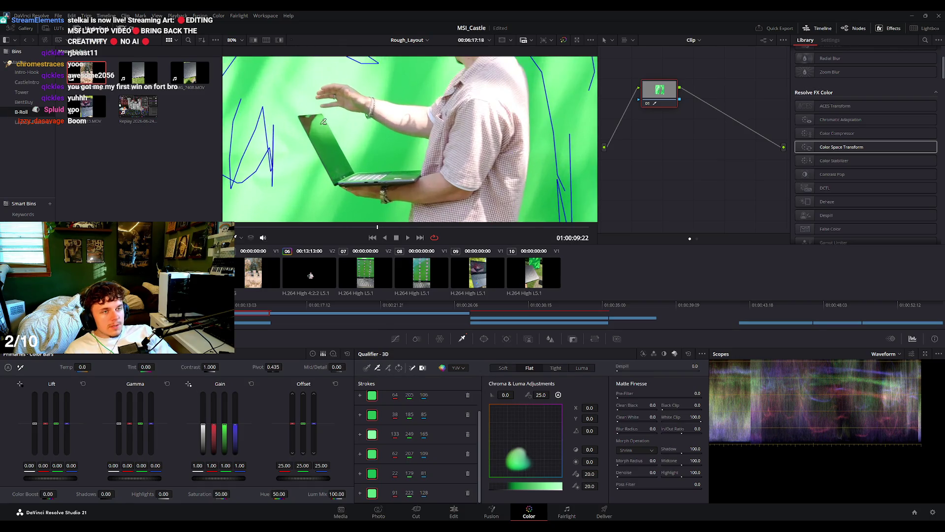
pyautogui.hotkey('shift', 'h')
pyautogui.scroll(-3, 453, 136)
pyautogui.hotkey('shift', 'h')
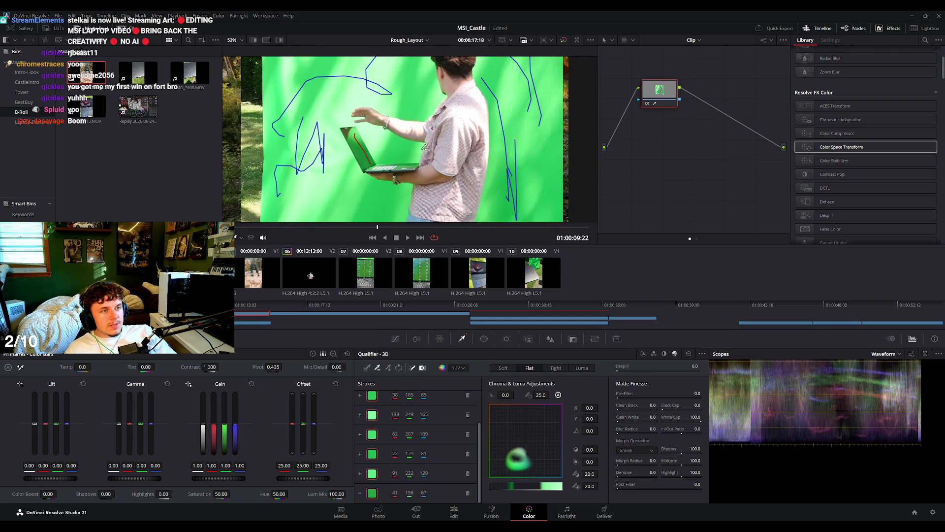
pyautogui.hotkey('shift', 'z')
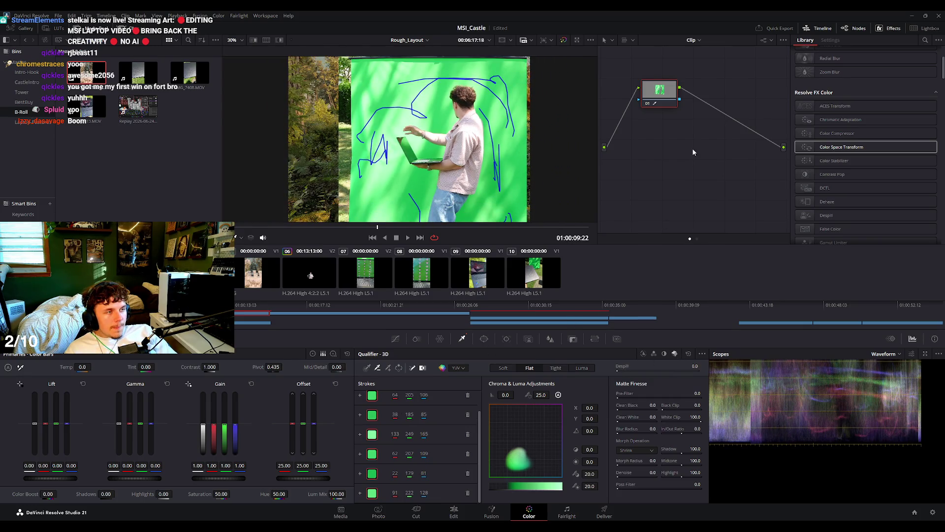
pyautogui.hscroll(2, 704, 158)
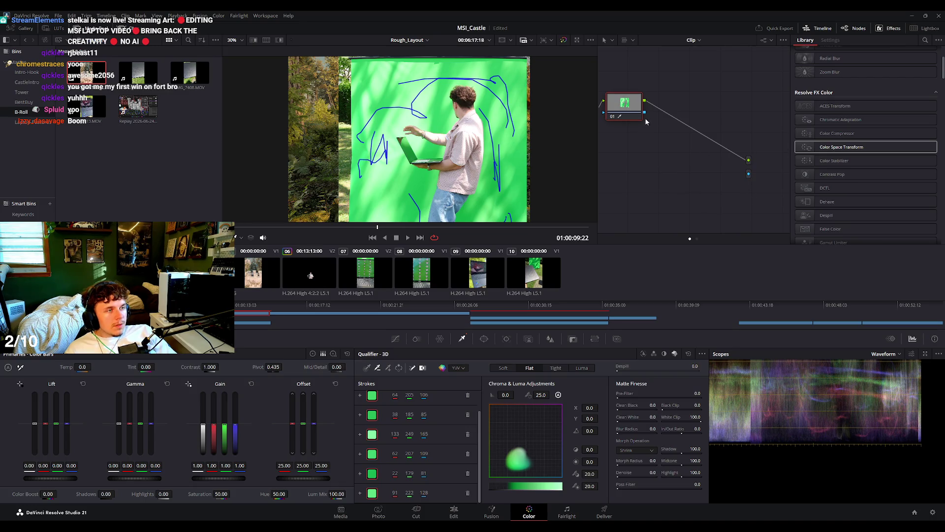
pyautogui.moveTo(750, 174); pyautogui.dragTo(749, 174)
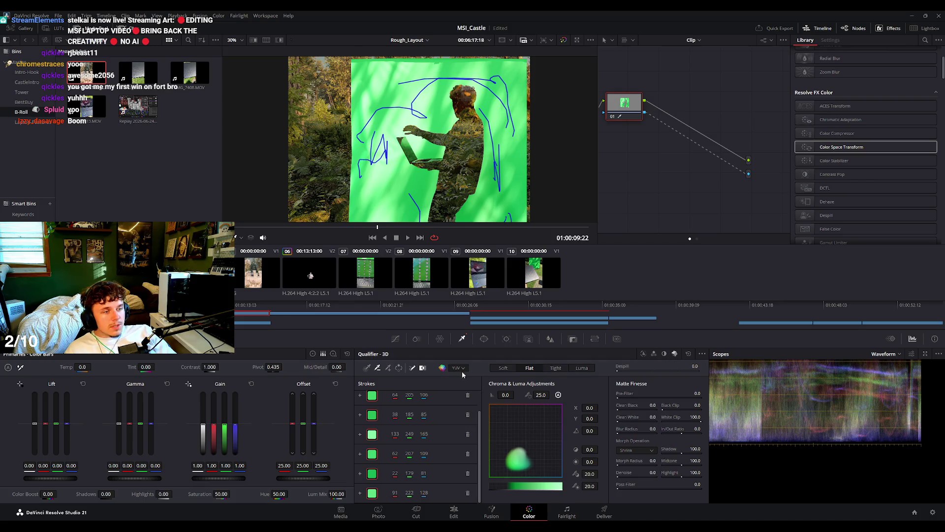
# Invert the qualifier key and set Matte Finesse Despill to 100.
pyautogui.click(401, 369)
pyautogui.scroll(3, 424, 130)
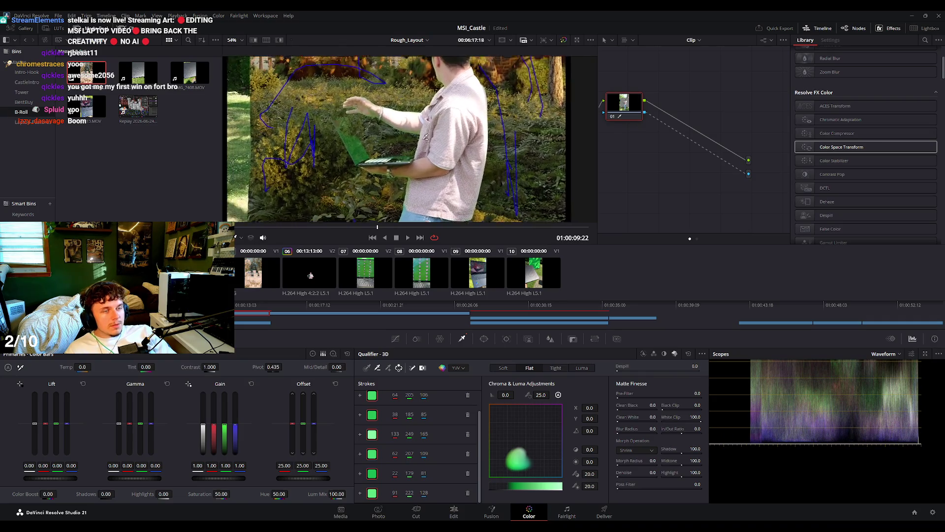
pyautogui.scroll(2, 424, 130)
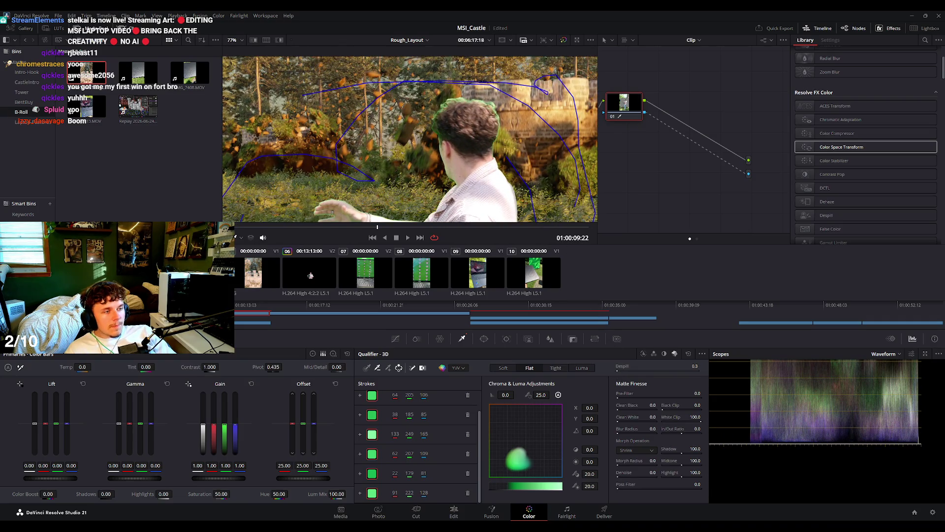
pyautogui.write('100')
pyautogui.press('Return')
# Bring up the Window palette controls.
pyautogui.scroll(-5, 393, 136)
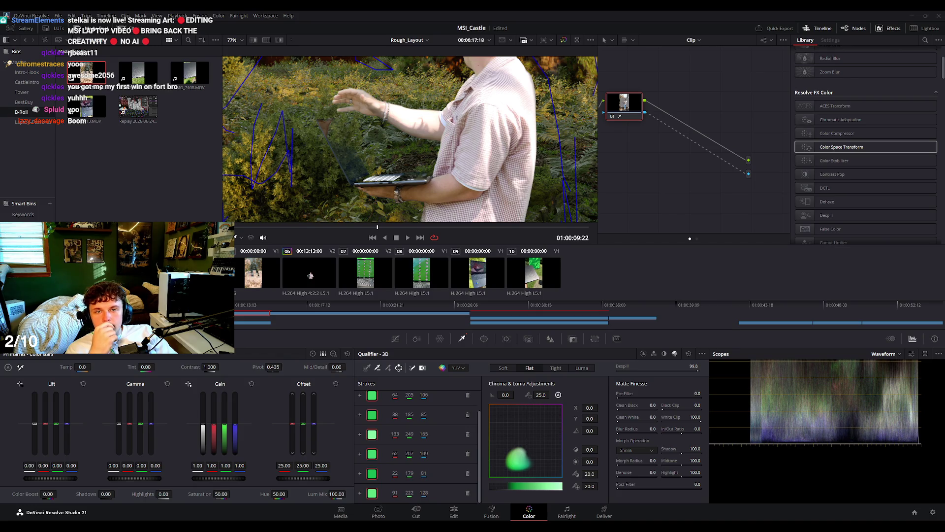
pyautogui.scroll(-2, 410, 139)
pyautogui.scroll(-2, 410, 139)
pyautogui.scroll(-2, 410, 139)
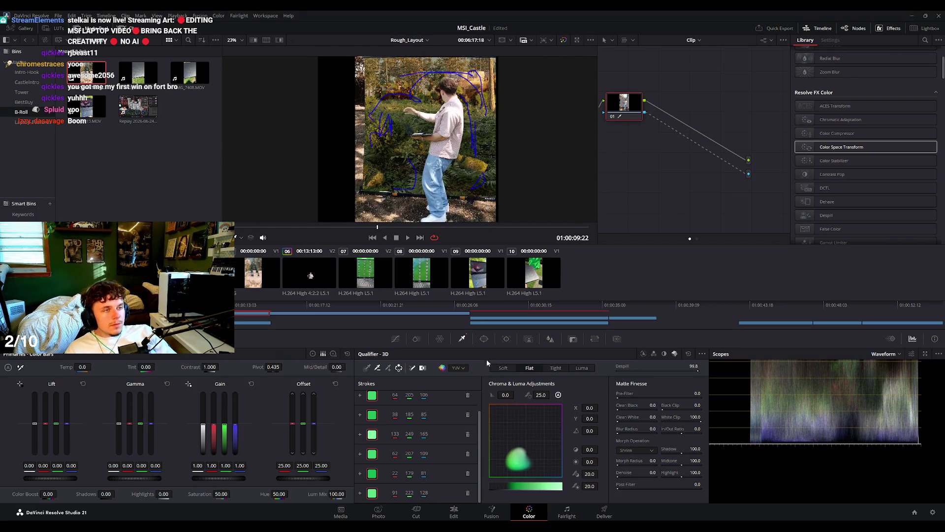
pyautogui.click(483, 339)
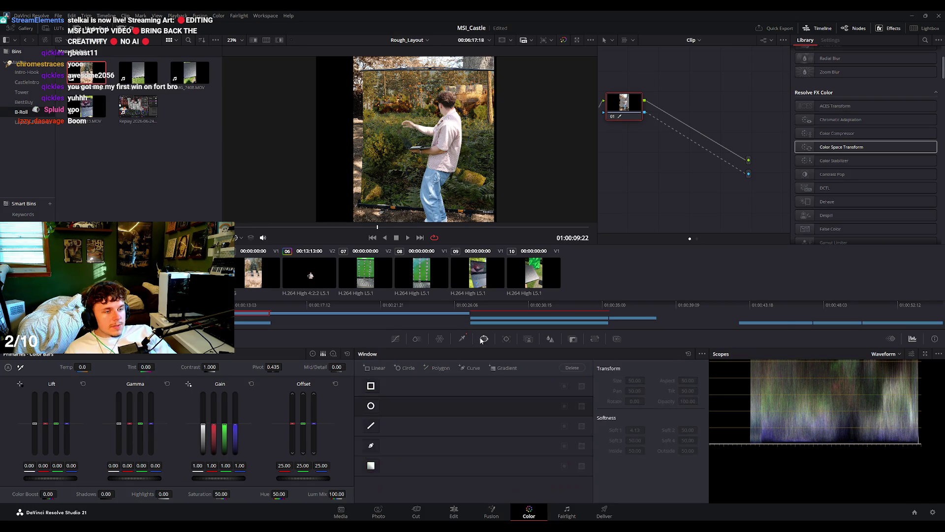
# Add a rectangular window and reshape it to fit around the man.
pyautogui.click(371, 385)
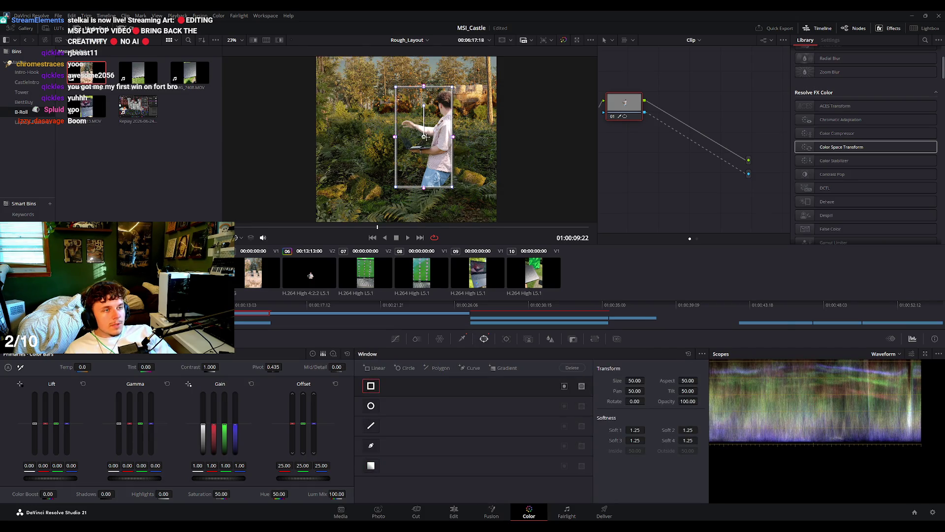
pyautogui.moveTo(426, 136); pyautogui.dragTo(428, 139)
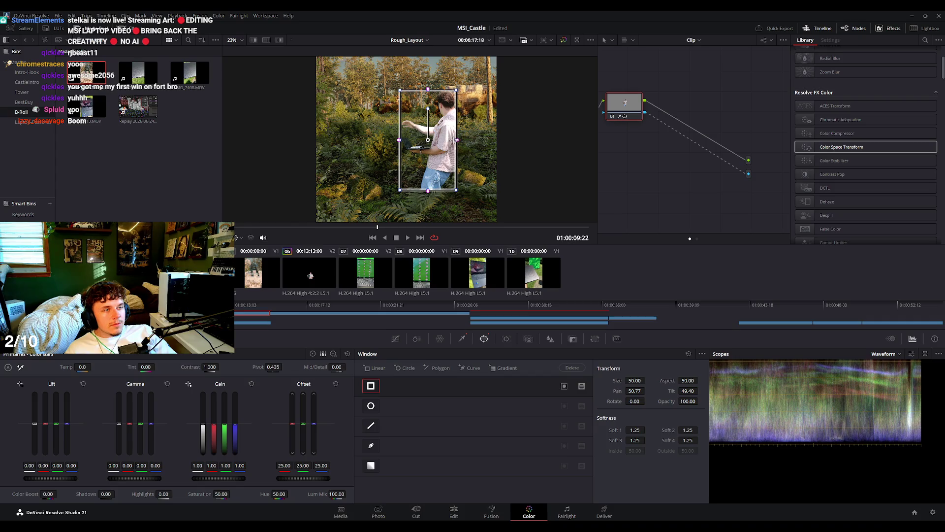
pyautogui.scroll(1, 453, 140)
pyautogui.moveTo(457, 140); pyautogui.dragTo(483, 140)
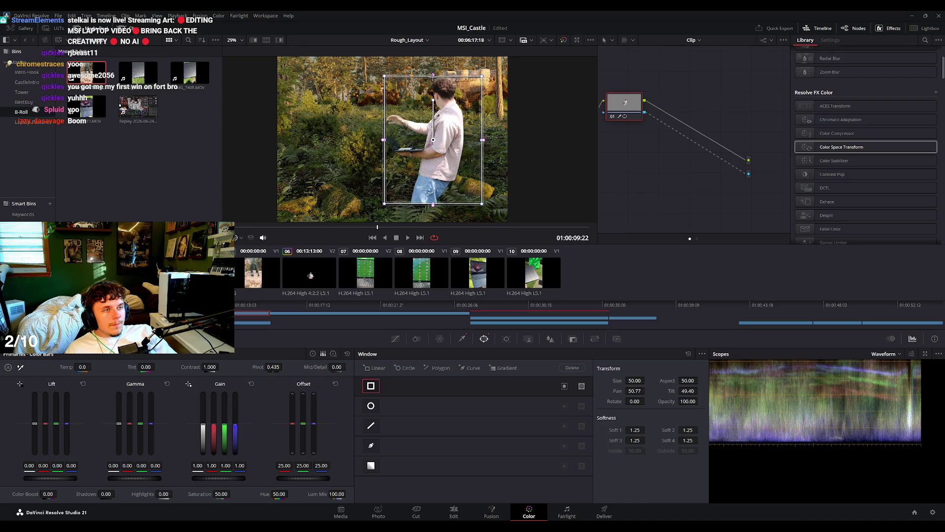
pyautogui.scroll(-2, 433, 77)
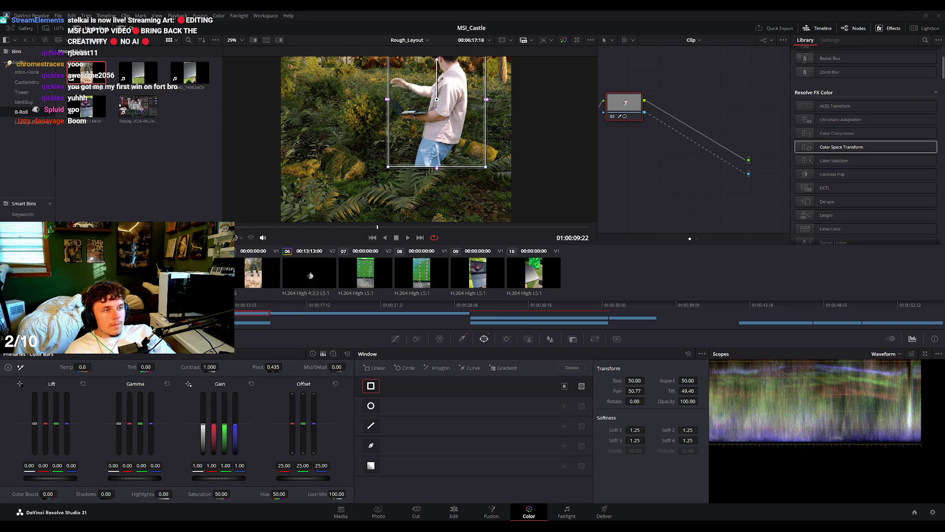
pyautogui.moveTo(436, 166); pyautogui.dragTo(438, 222)
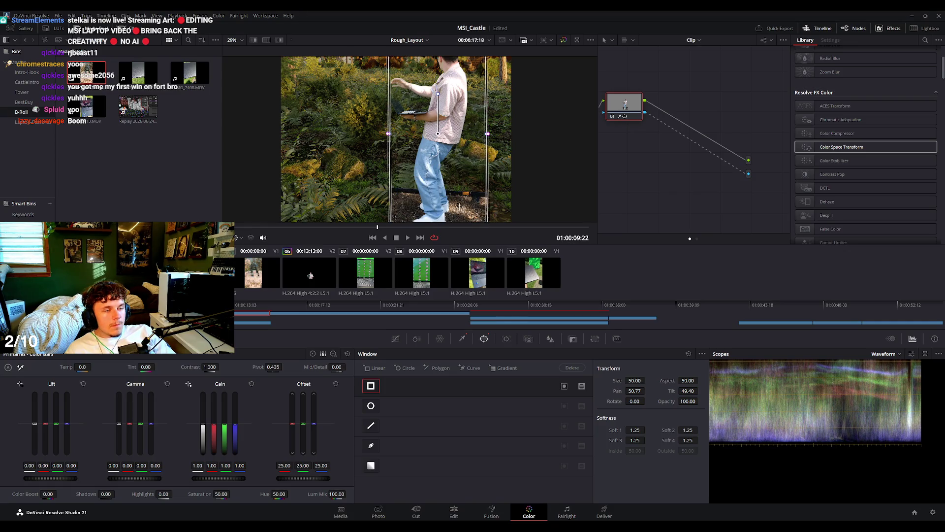
pyautogui.moveTo(427, 181); pyautogui.dragTo(446, 115)
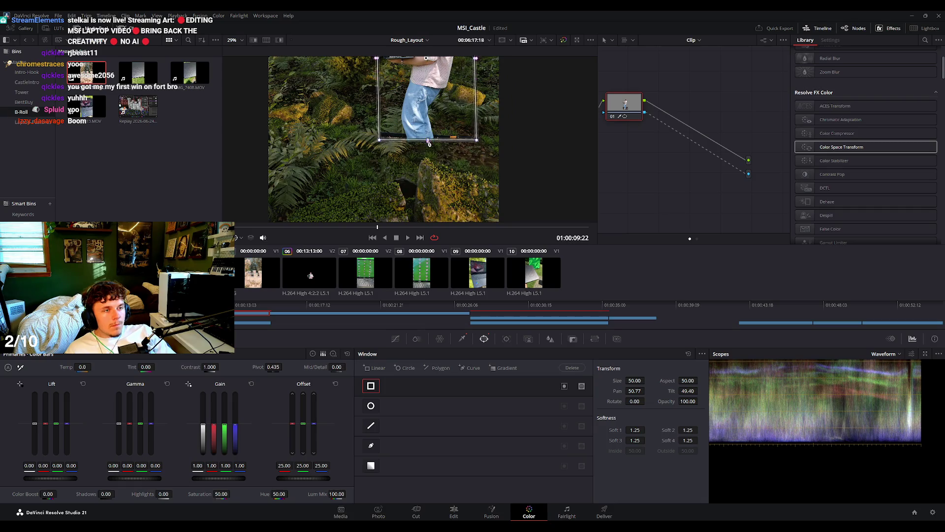
# Play the clip to check the window, widening its right edge further.
pyautogui.press('space')
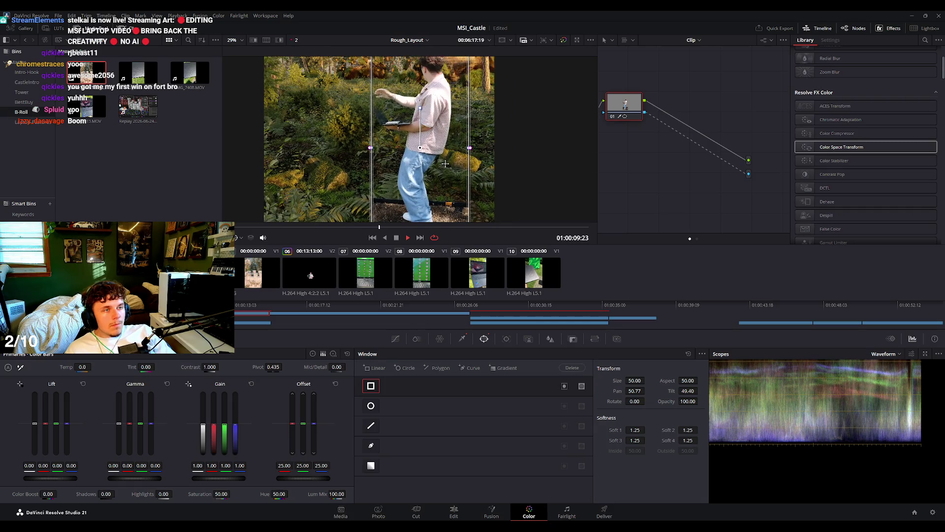
pyautogui.press('space')
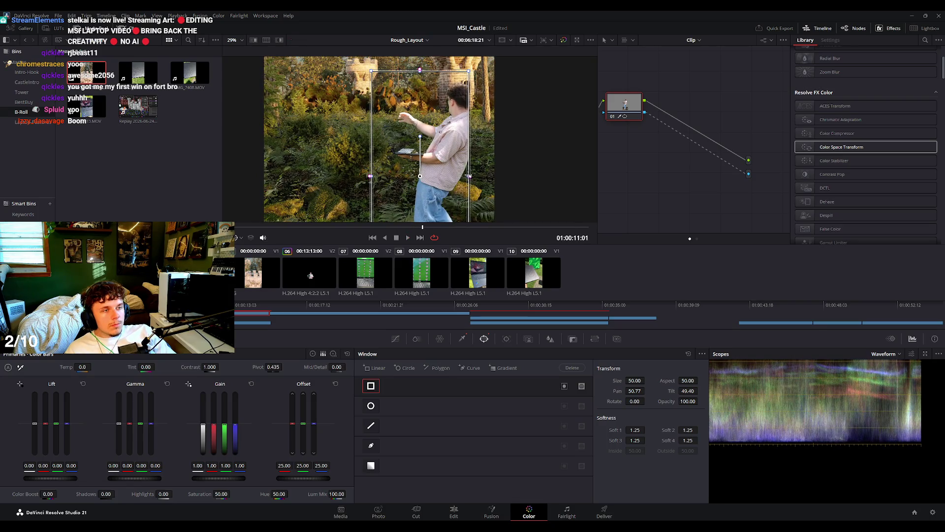
pyautogui.moveTo(470, 176); pyautogui.dragTo(490, 176)
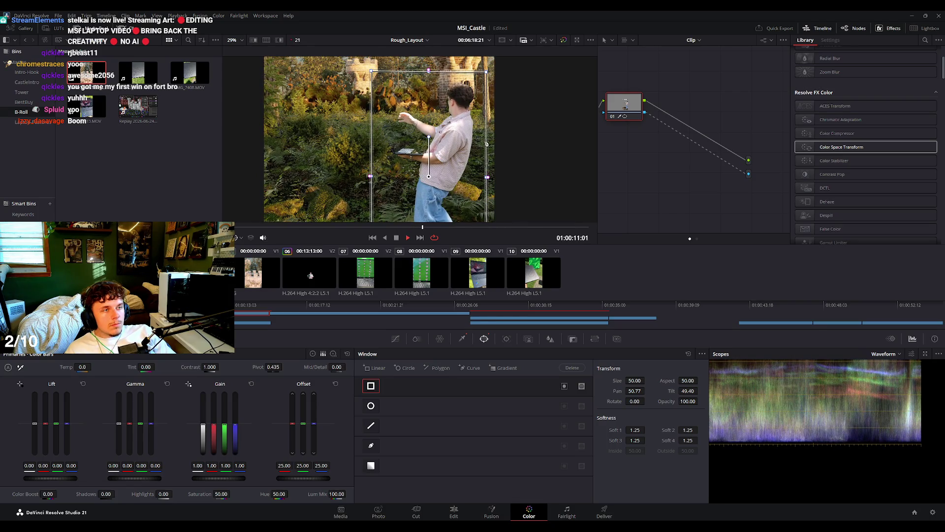
pyautogui.press('space')
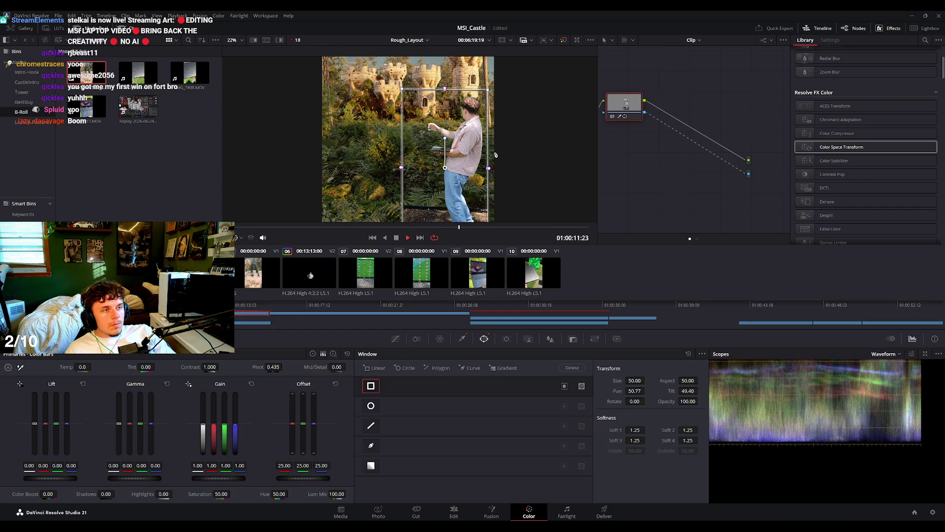
pyautogui.press('space')
pyautogui.scroll(8, 453, 130)
pyautogui.scroll(-3, 452, 130)
pyautogui.press('space')
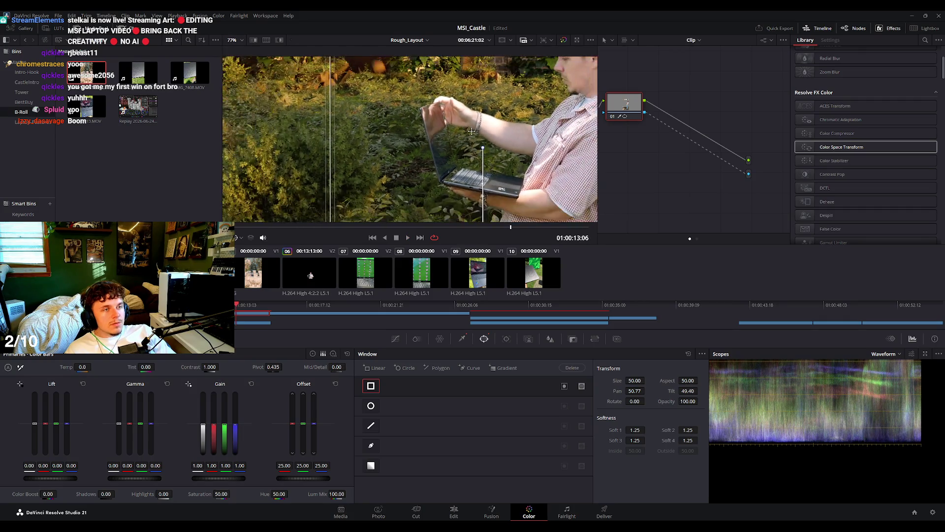
pyautogui.scroll(-3, 470, 131)
pyautogui.scroll(-3, 471, 130)
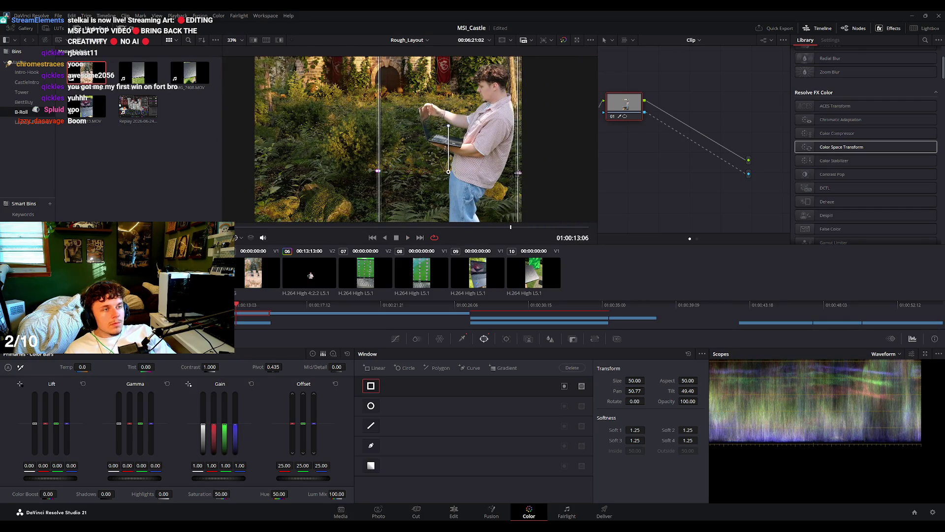
pyautogui.scroll(-2, 531, 153)
pyautogui.press('space')
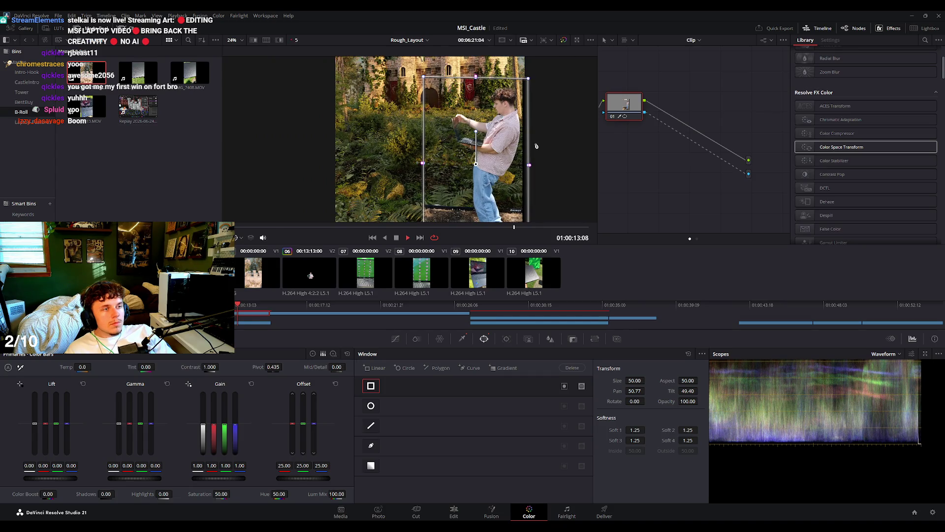
pyautogui.scroll(-1, 531, 142)
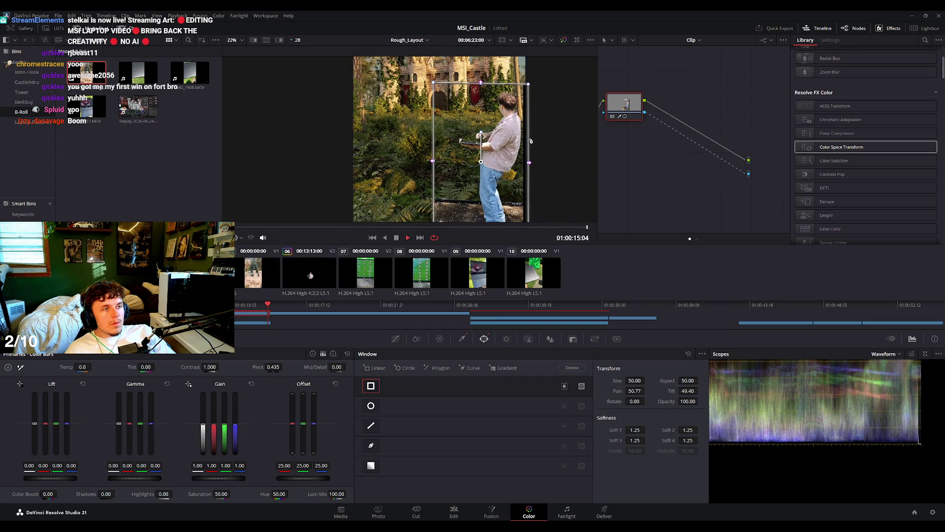
pyautogui.press('space')
# Soften the window's left edge to Soft 1 of 2.17 and go to the Edit page.
pyautogui.moveTo(434, 160); pyautogui.dragTo(431, 160)
pyautogui.scroll(3, 431, 159)
pyautogui.scroll(2, 431, 158)
pyautogui.scroll(1, 431, 156)
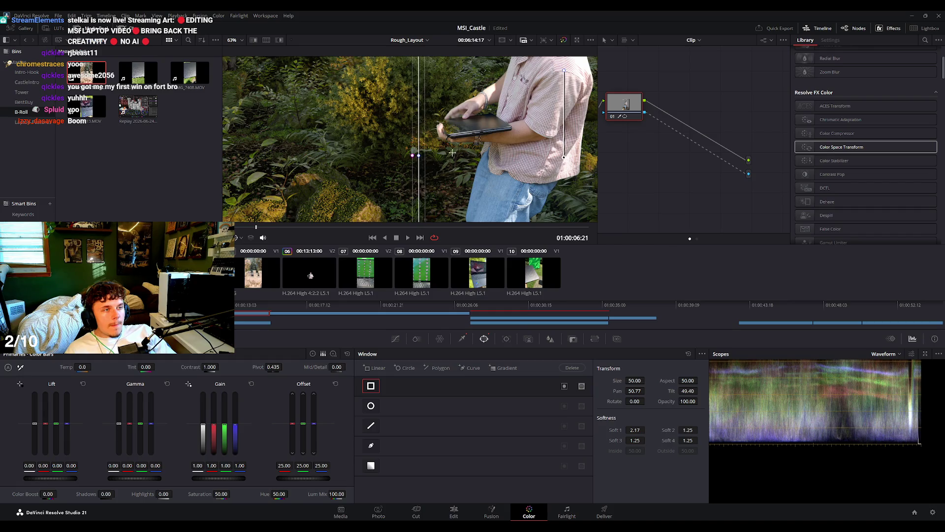
pyautogui.scroll(-4, 433, 152)
pyautogui.click(454, 512)
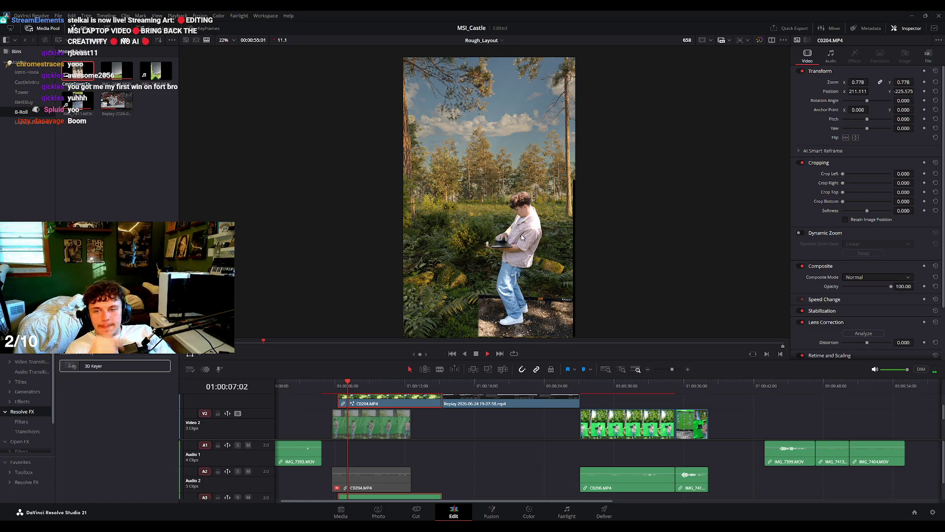
# Play the green-screen composite from the start, then return the playhead to the beginning.
pyautogui.press('space')
pyautogui.press('space')
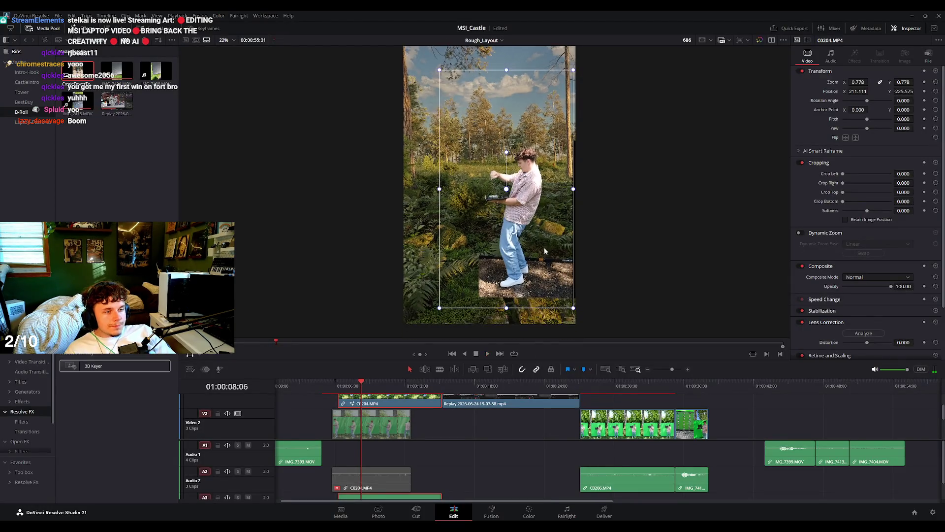
pyautogui.scroll(-1, 355, 457)
pyautogui.moveTo(361, 382); pyautogui.dragTo(266, 386)
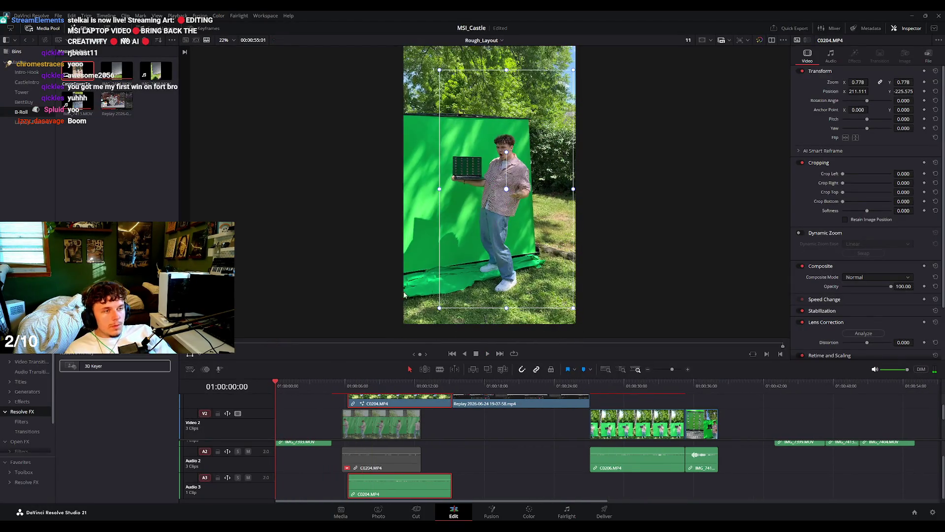
pyautogui.press('space')
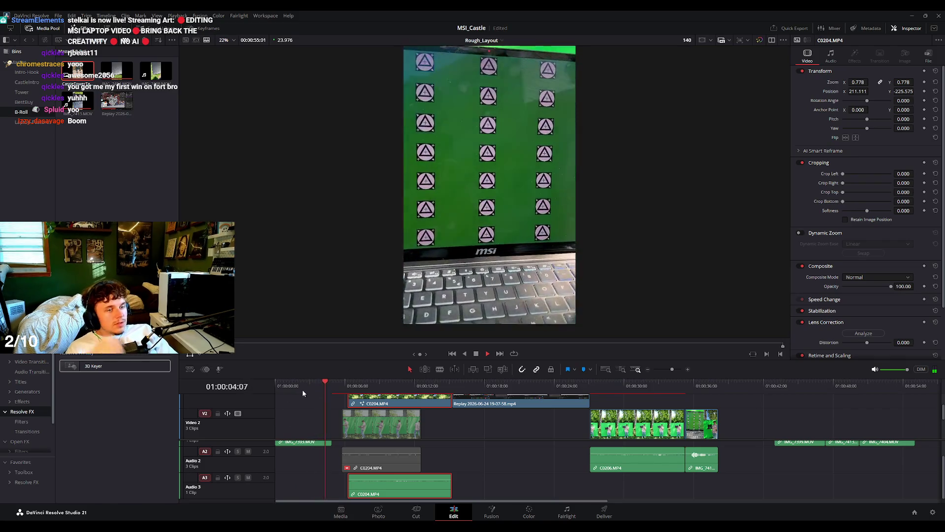
pyautogui.press('space')
pyautogui.press('Home')
pyautogui.scroll(2, 300, 392)
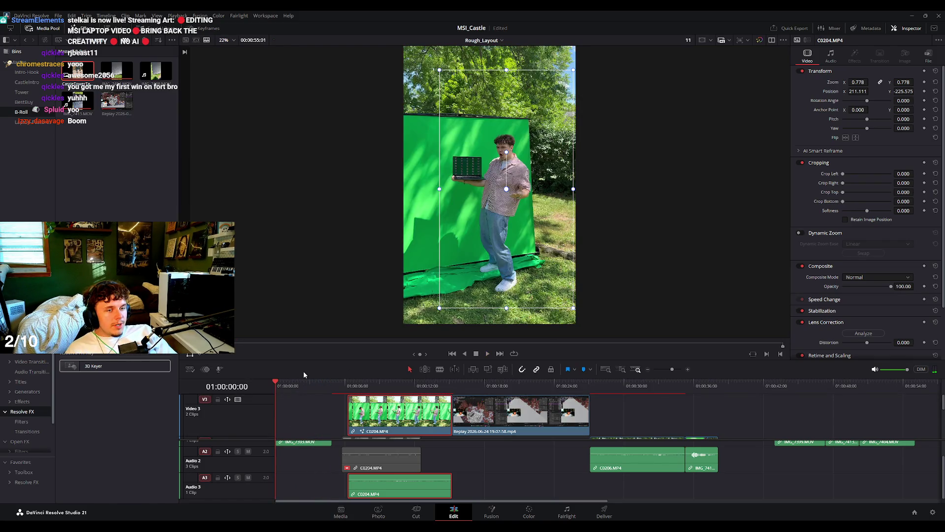
pyautogui.scroll(-2, 346, 241)
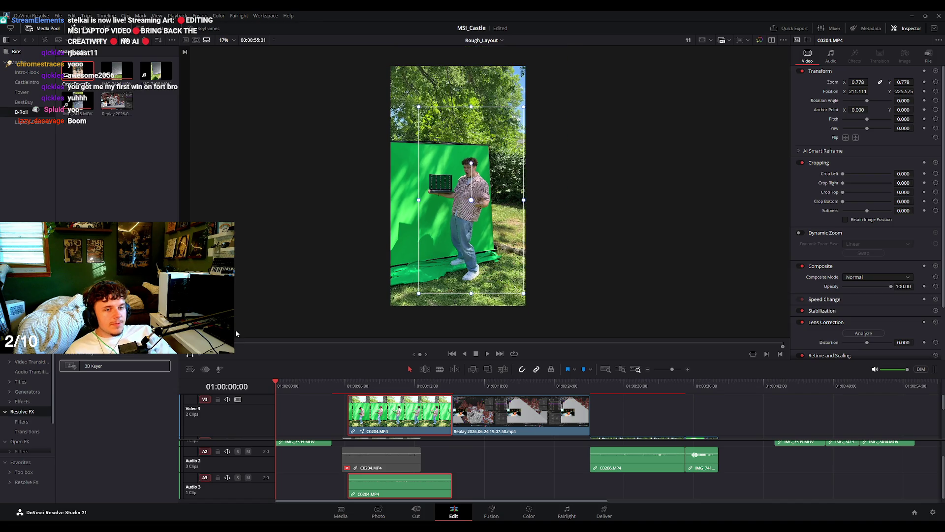
# Show the Titles list, enlarge the timeline tracks to reveal Video 3, and pick the Text title.
pyautogui.click(20, 381)
pyautogui.moveTo(344, 360); pyautogui.dragTo(344, 279)
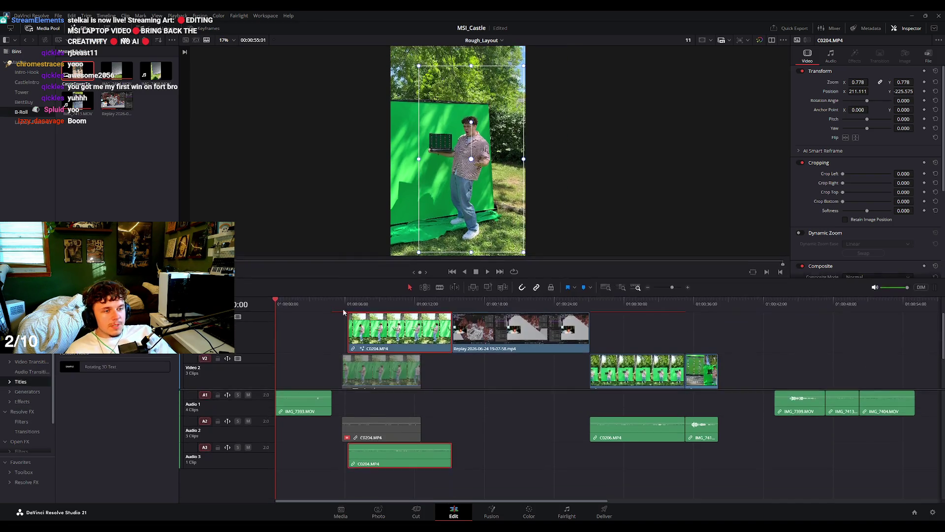
pyautogui.scroll(-2, 362, 388)
pyautogui.click(474, 389)
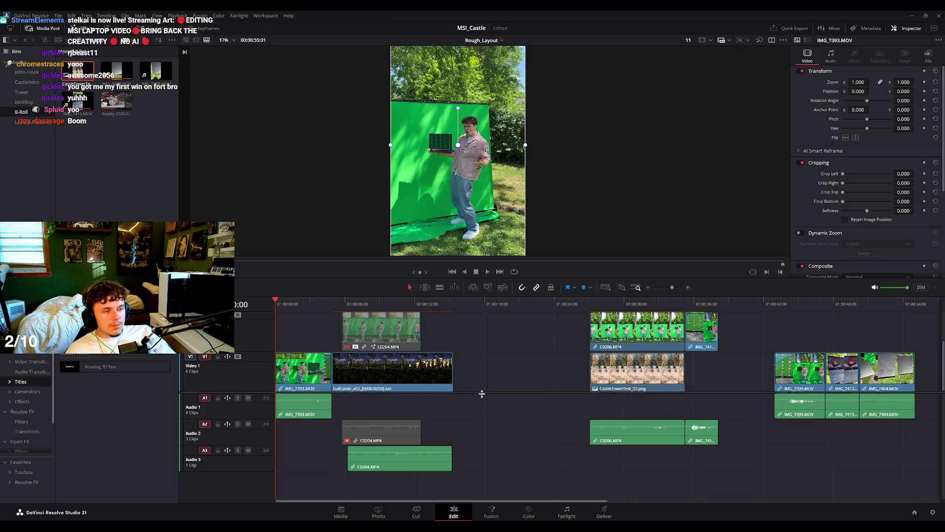
pyautogui.moveTo(481, 391); pyautogui.dragTo(500, 418)
pyautogui.click(82, 370)
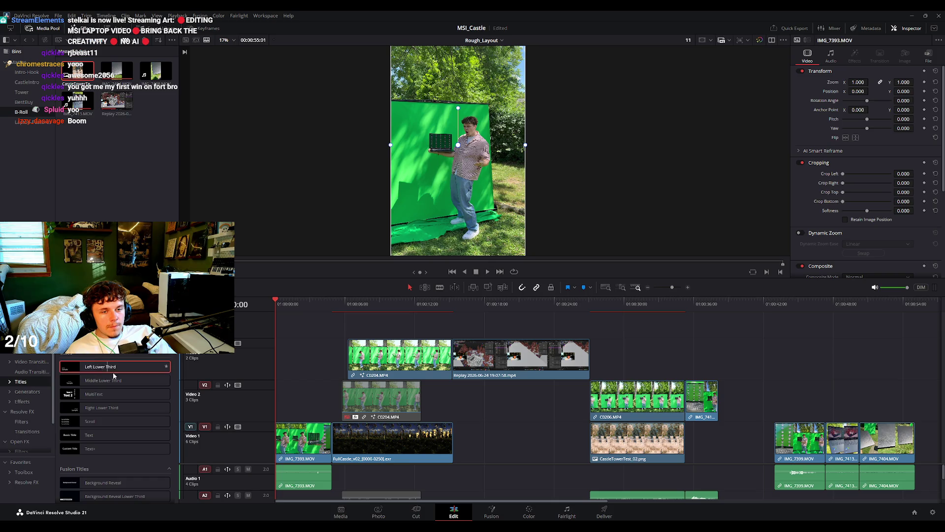
pyautogui.click(98, 435)
# Place a Text title at the timeline start and type 'Blender beginner here...'.
pyautogui.moveTo(162, 419)
pyautogui.mouseDown()
pyautogui.moveTo(290, 328)
pyautogui.moveTo(270, 324)
pyautogui.mouseUp()
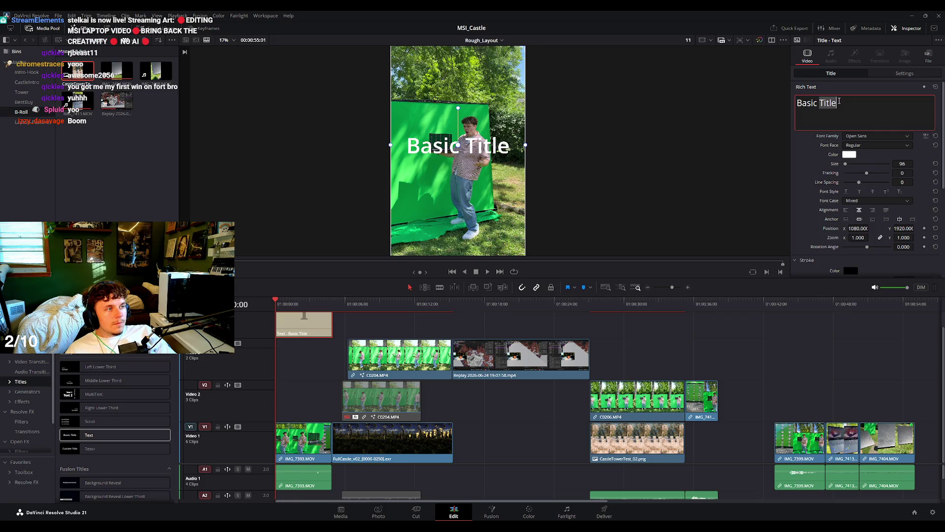
pyautogui.write('B')
pyautogui.write(' beginner')
pyautogui.press('BackSpace')
pyautogui.press('BackSpace')
pyautogui.press('BackSpace')
pyautogui.press('BackSpace')
pyautogui.write('inner')
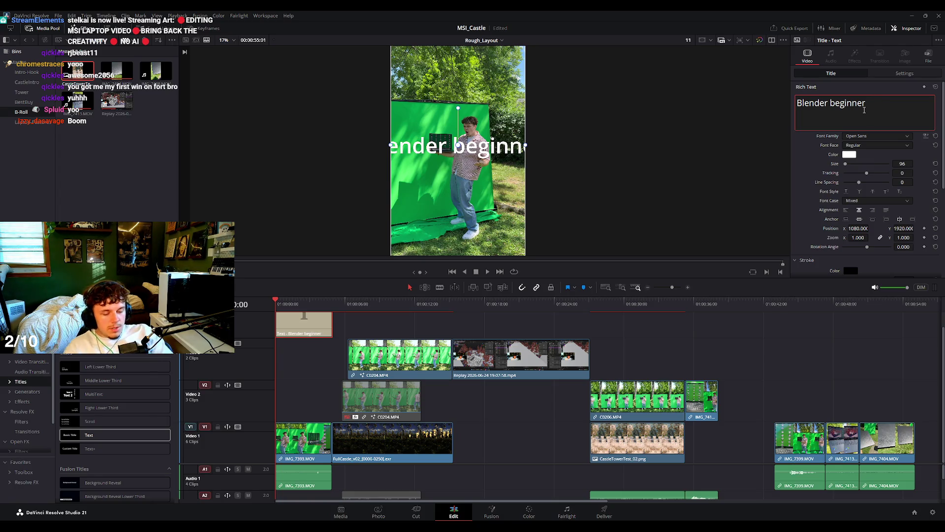
pyautogui.write('here...')
# Add the second line 'Is my laptop supposed to do this?' and shrink the size to 1.
pyautogui.press('Return')
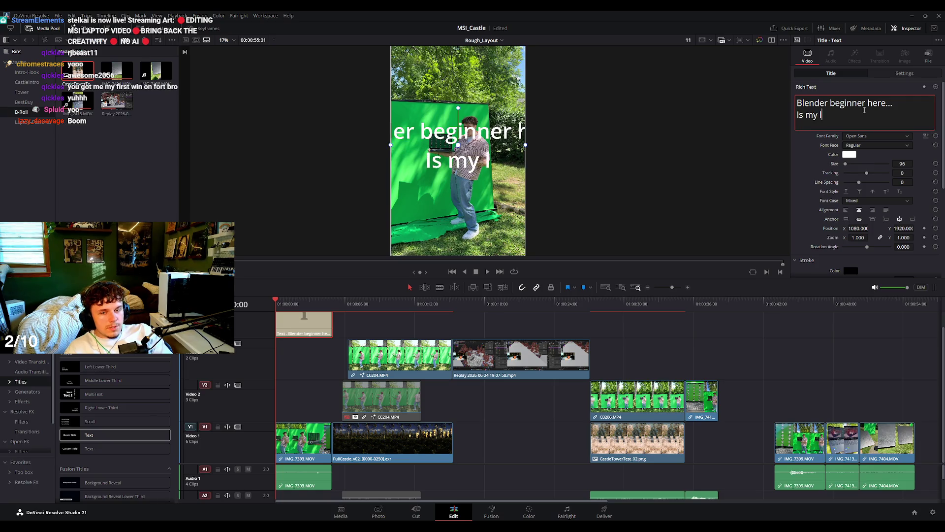
pyautogui.write('op')
pyautogui.press('BackSpace')
pyautogui.press('BackSpace')
pyautogui.press('BackSpace')
pyautogui.press('BackSpace')
pyautogui.press('BackSpace')
pyautogui.write('aptop supposed ')
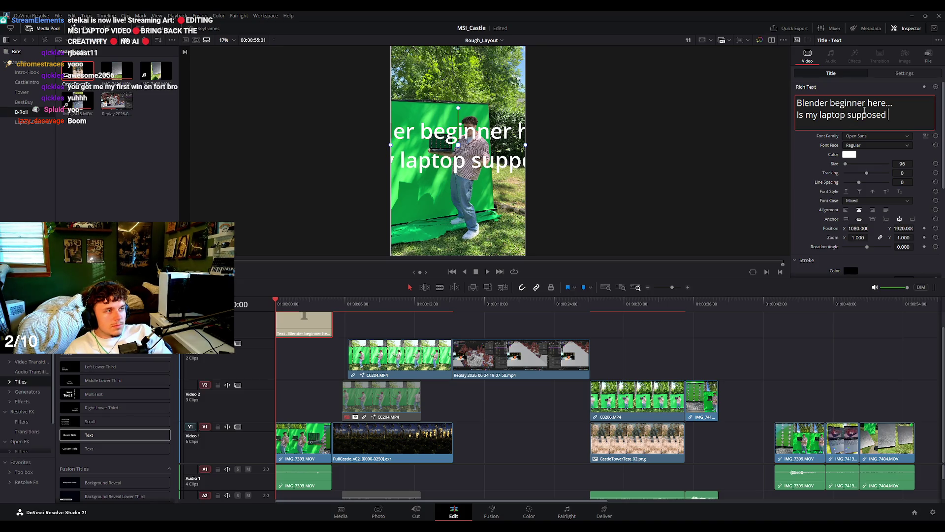
pyautogui.write('to do thi')
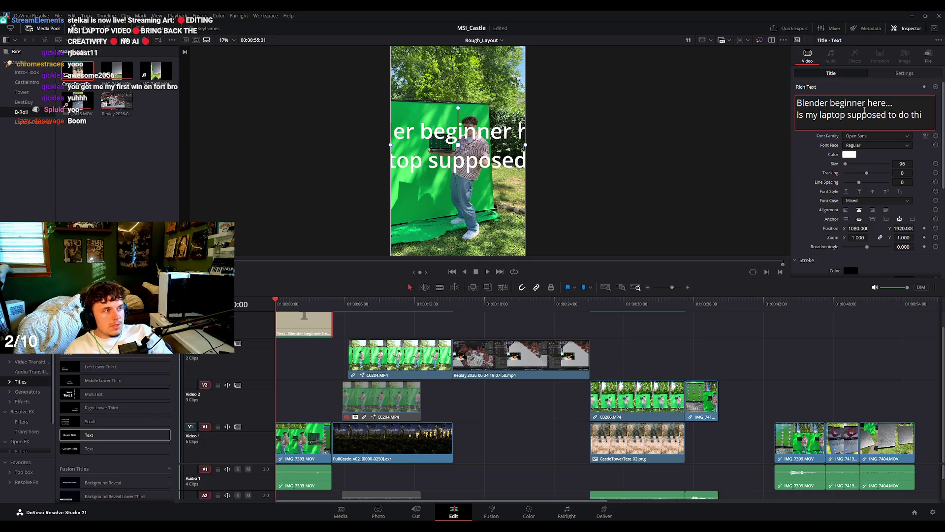
pyautogui.write('s?')
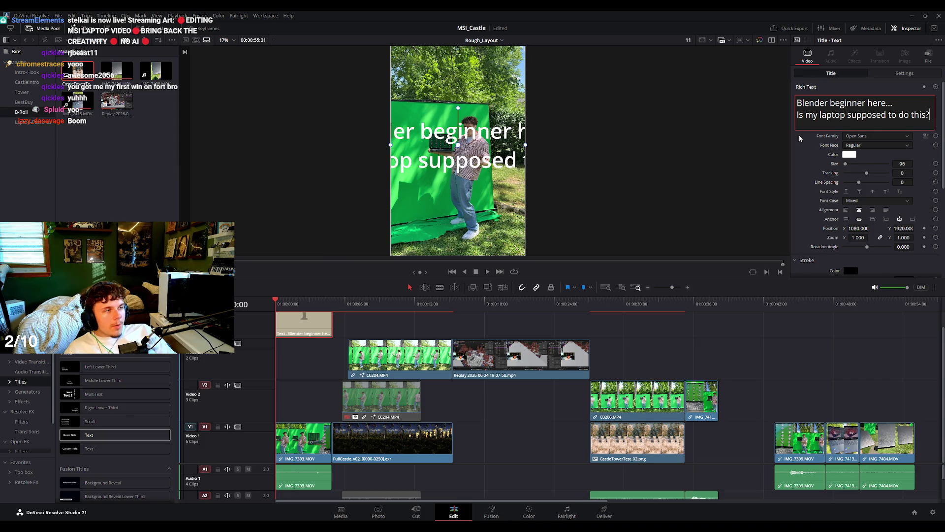
pyautogui.moveTo(848, 162); pyautogui.dragTo(870, 166)
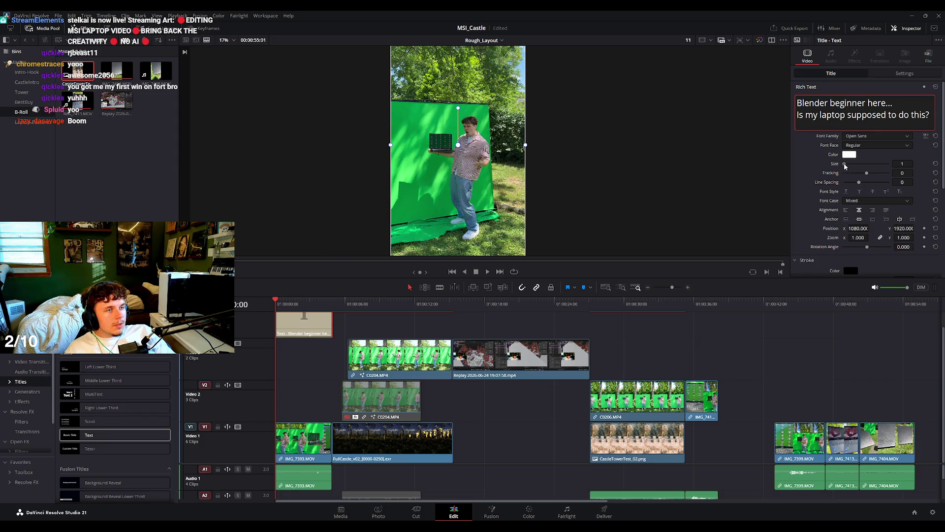
# Shrink the caption to size 27 and move it above the subject's head.
pyautogui.moveTo(904, 162); pyautogui.dragTo(883, 163)
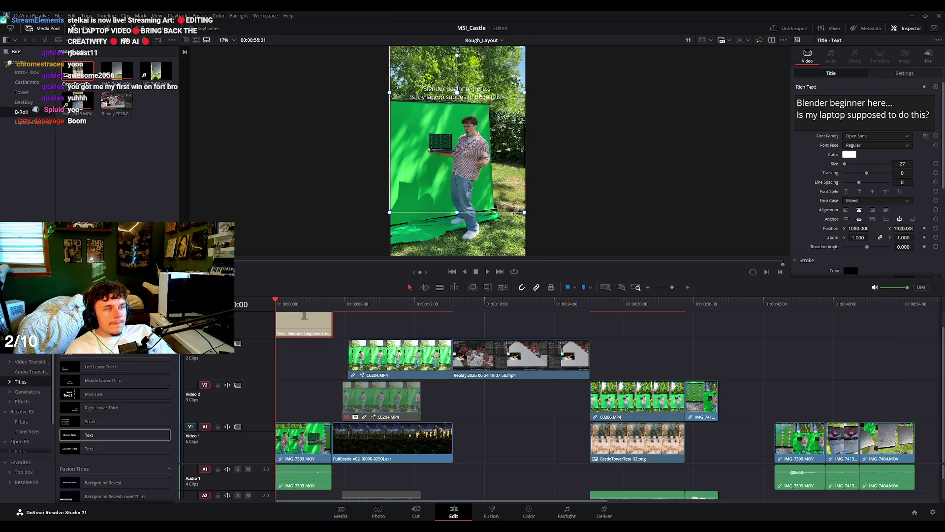
pyautogui.scroll(2, 482, 107)
pyautogui.moveTo(481, 107); pyautogui.dragTo(482, 123)
pyautogui.scroll(-3, 845, 200)
pyautogui.scroll(-2, 844, 200)
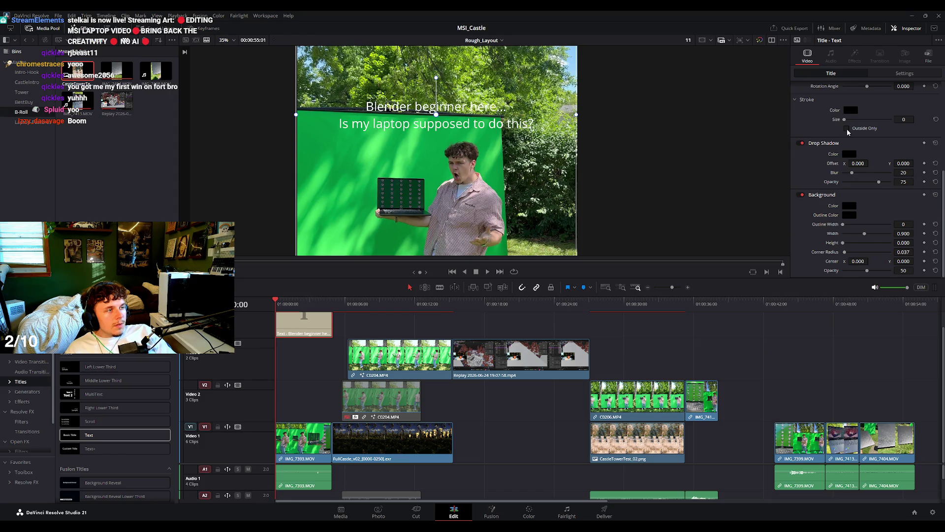
# Try a dark stroke outline, remove it, and set the font to Helvetica Neue Bold.
pyautogui.moveTo(849, 119)
pyautogui.mouseDown()
pyautogui.moveTo(849, 130)
pyautogui.moveTo(845, 119)
pyautogui.mouseUp()
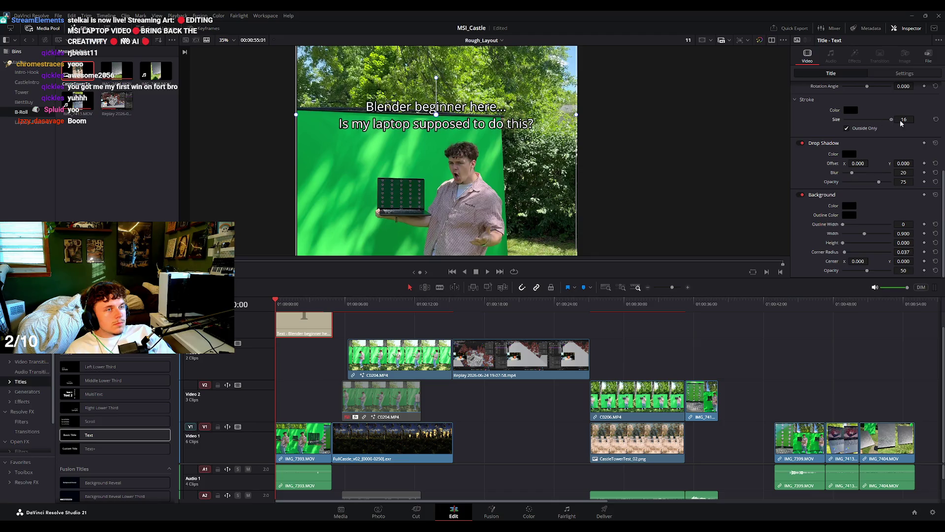
pyautogui.scroll(3, 870, 138)
pyautogui.scroll(1, 867, 143)
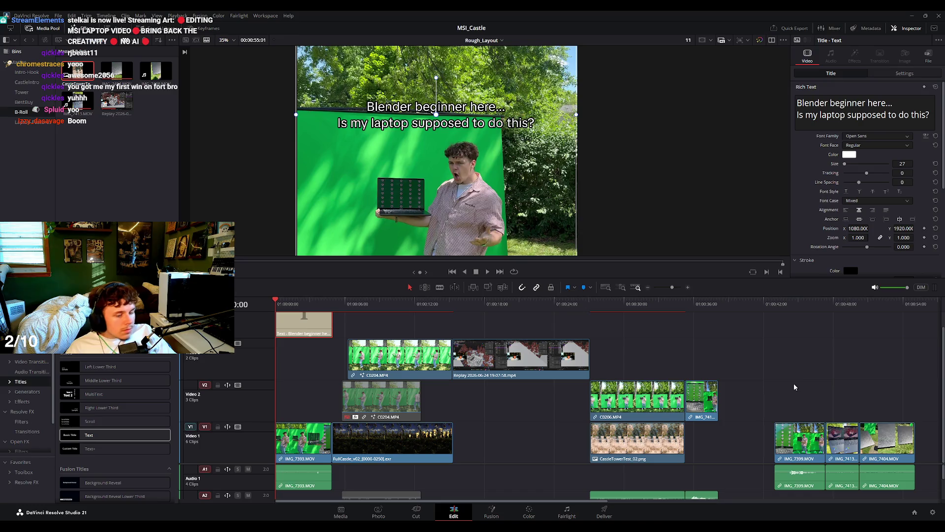
pyautogui.hotkey('ctrl', 'z')
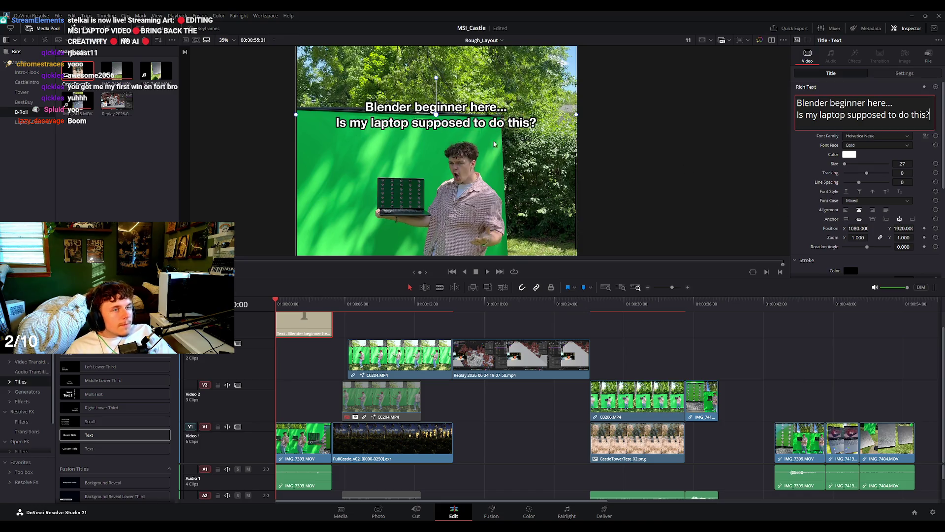
pyautogui.scroll(3, 456, 102)
pyautogui.scroll(-5, 457, 102)
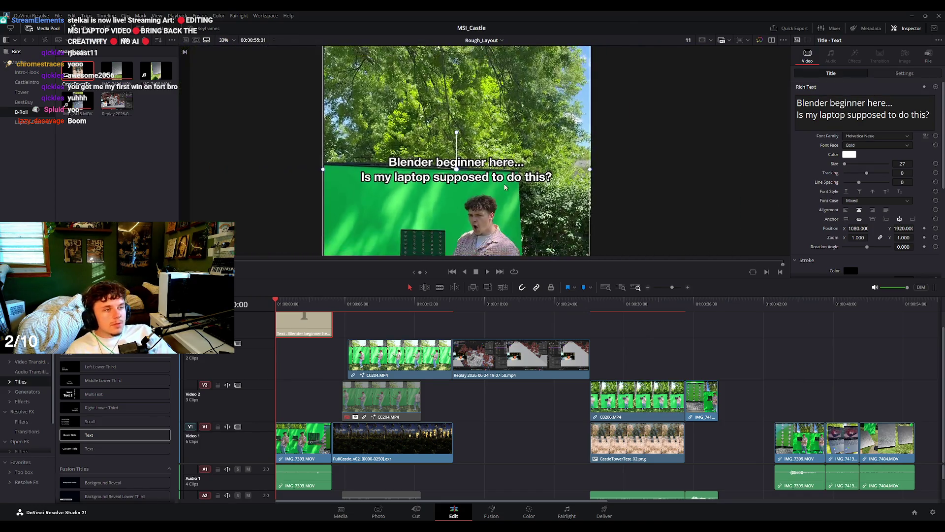
pyautogui.scroll(-1, 513, 155)
pyautogui.press('space')
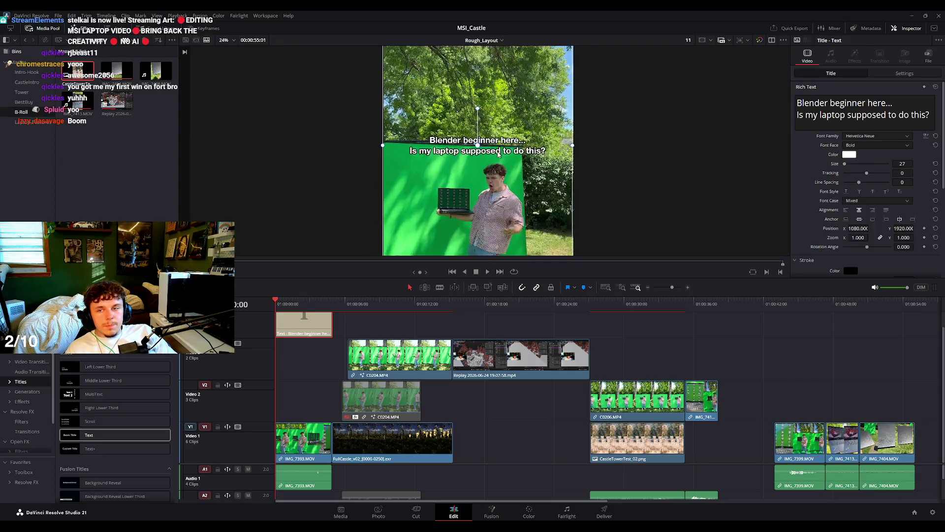
pyautogui.scroll(4, 510, 168)
pyautogui.scroll(-4, 514, 172)
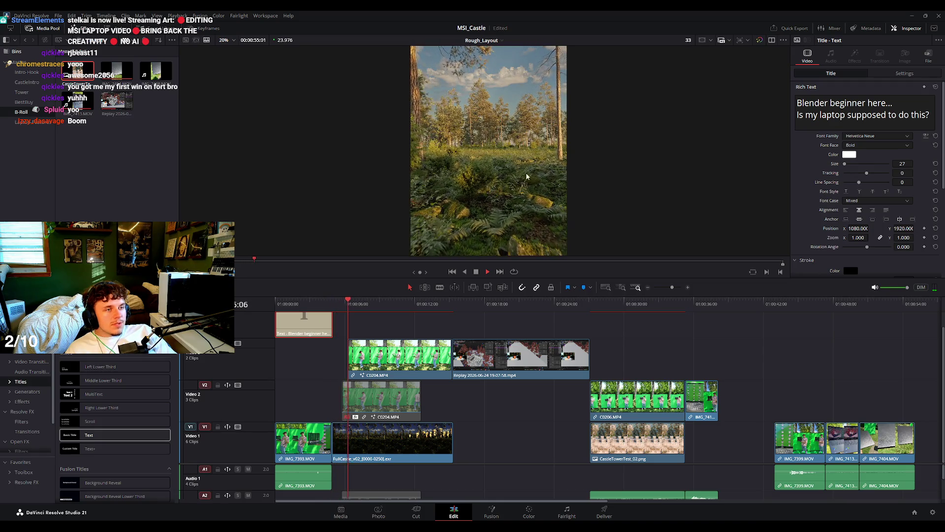
pyautogui.press('space')
pyautogui.press('space')
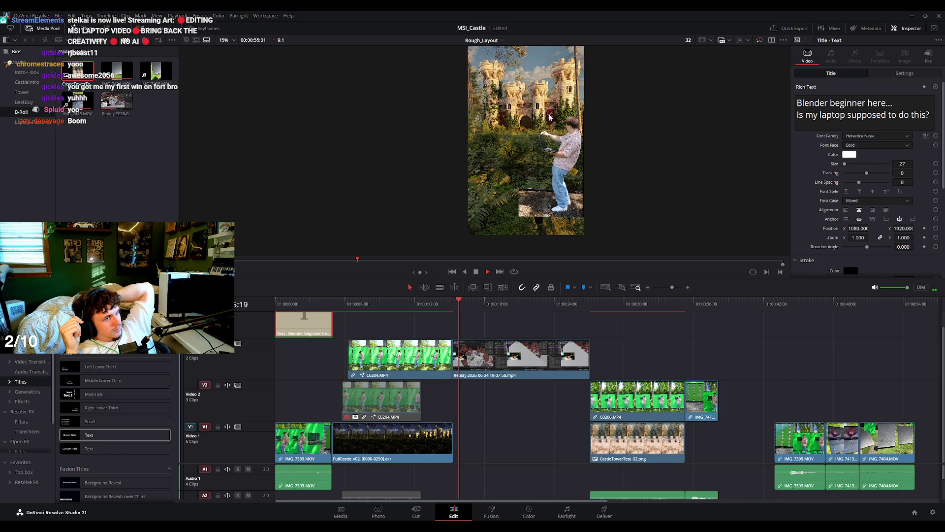
pyautogui.press('space')
pyautogui.scroll(2, 560, 148)
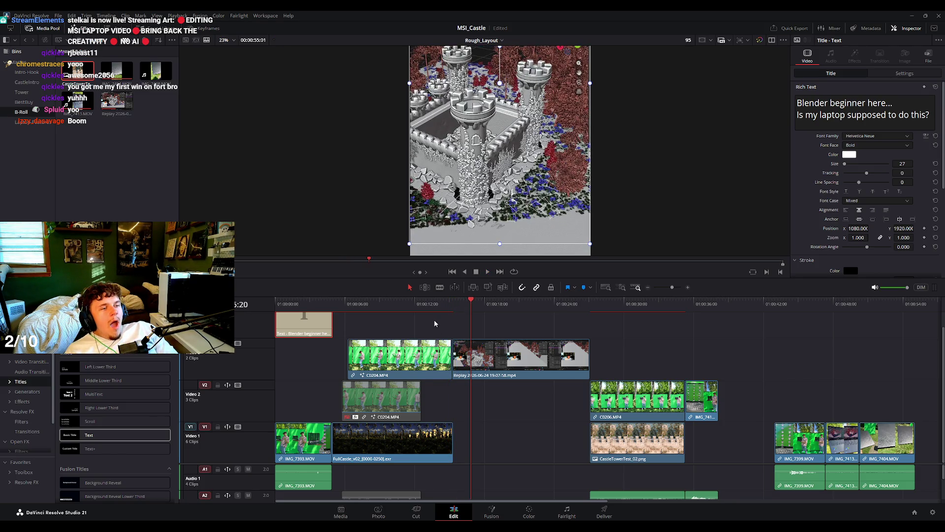
pyautogui.click(407, 303)
pyautogui.scroll(4, 648, 171)
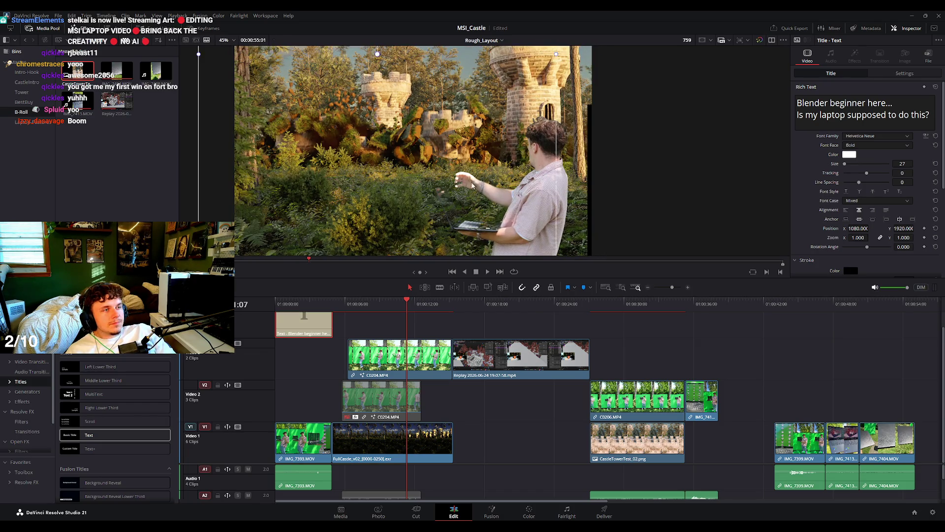
pyautogui.scroll(-4, 593, 206)
pyautogui.click(414, 346)
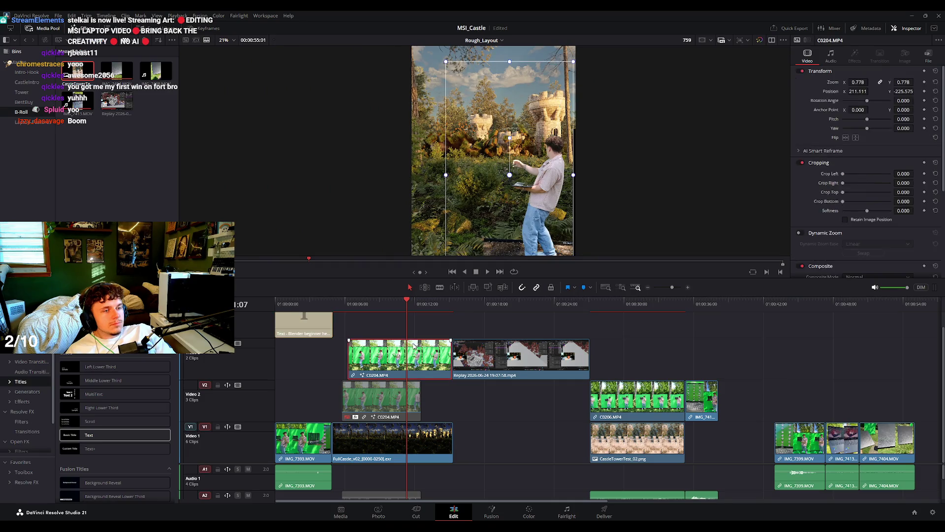
# Reposition the keyed C0204 subject slightly to the right in the viewer.
pyautogui.moveTo(546, 173); pyautogui.dragTo(535, 172)
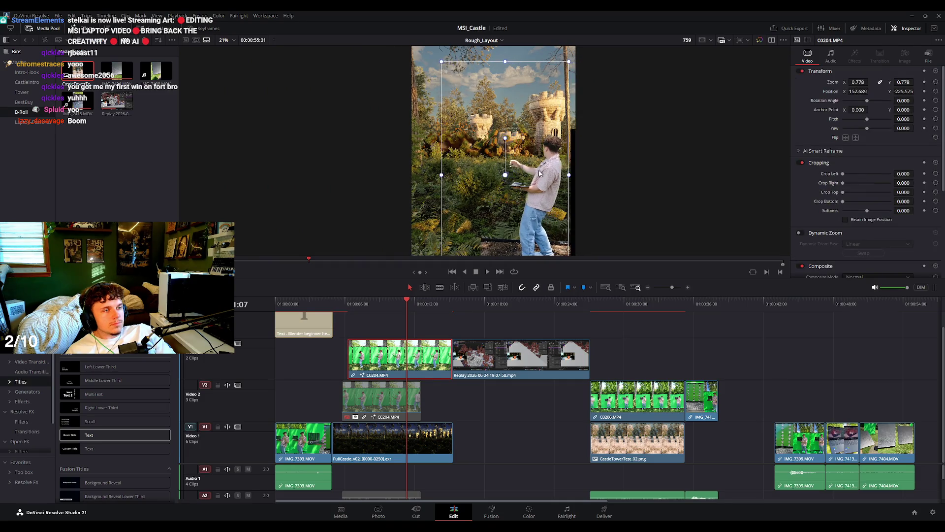
pyautogui.moveTo(534, 172)
pyautogui.mouseDown()
pyautogui.moveTo(549, 169)
pyautogui.moveTo(529, 159)
pyautogui.mouseUp()
pyautogui.scroll(3, 573, 166)
pyautogui.scroll(3, 574, 166)
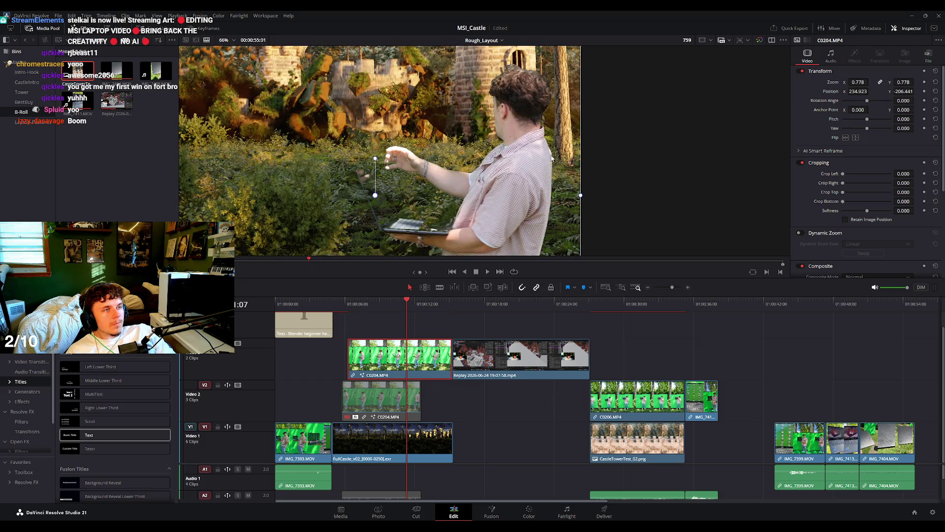
pyautogui.scroll(-5, 604, 152)
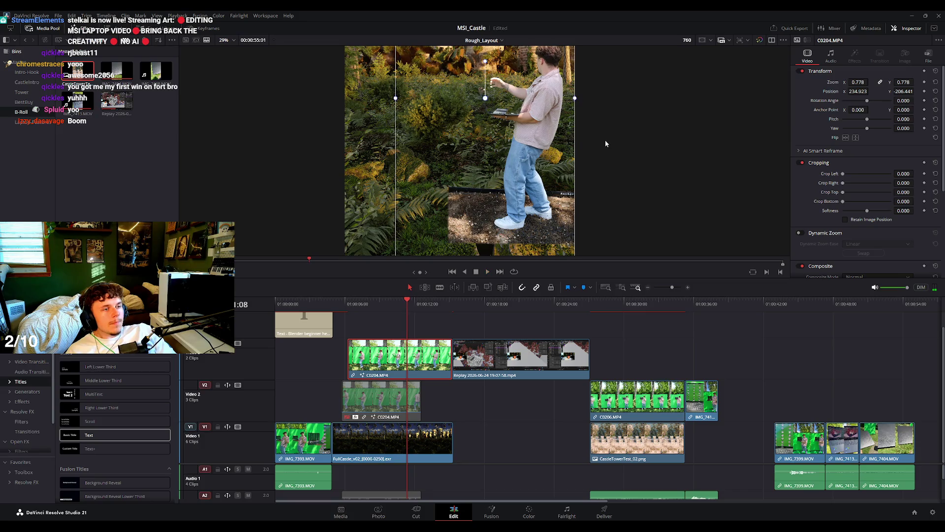
pyautogui.scroll(-3, 610, 142)
# Review playback and raise the Replay screen-recording clip's Zoom to 0.930.
pyautogui.press('space')
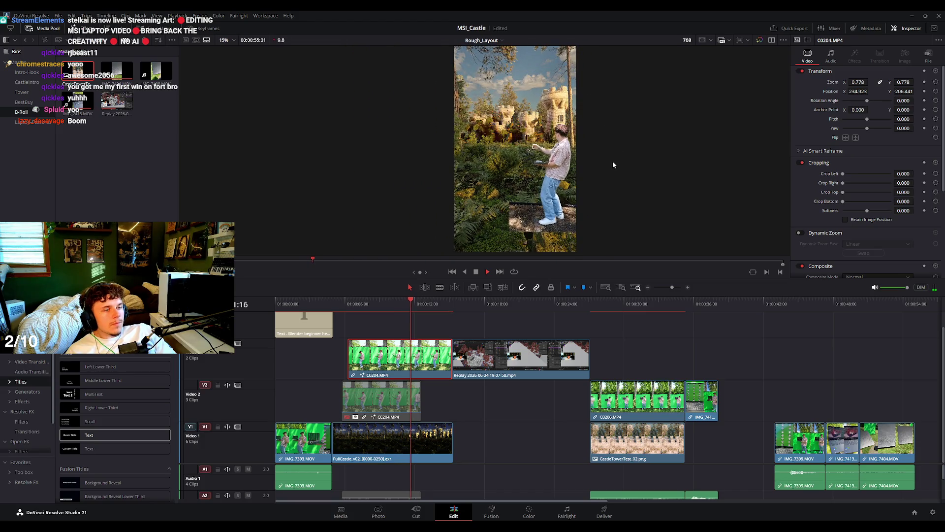
pyautogui.scroll(1, 588, 185)
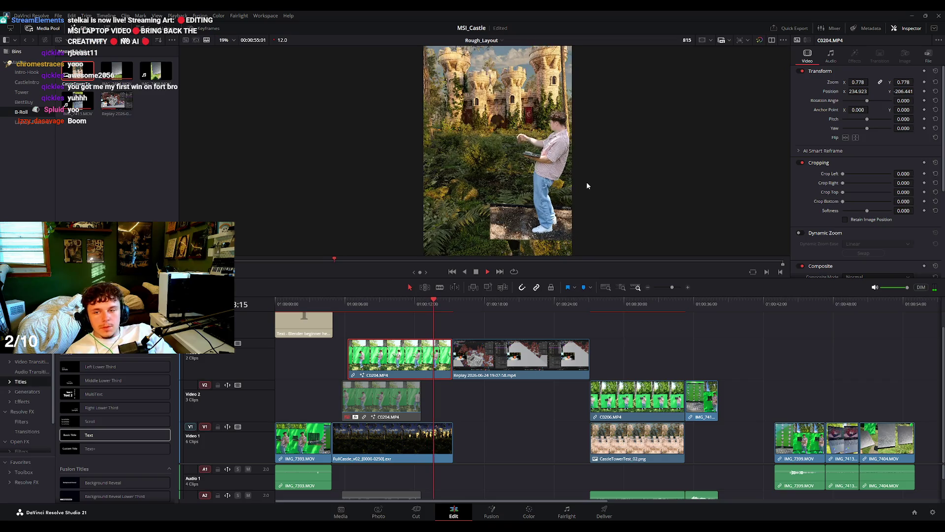
pyautogui.press('space')
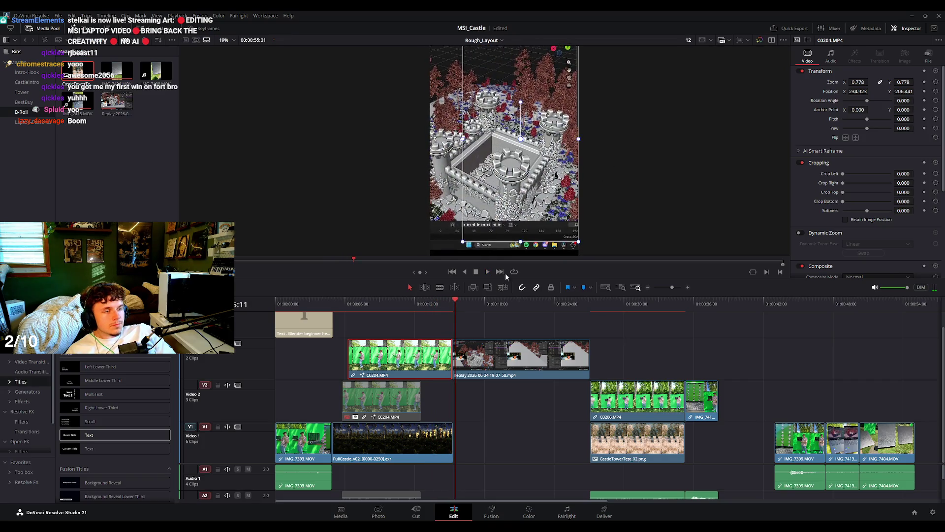
pyautogui.press('/')
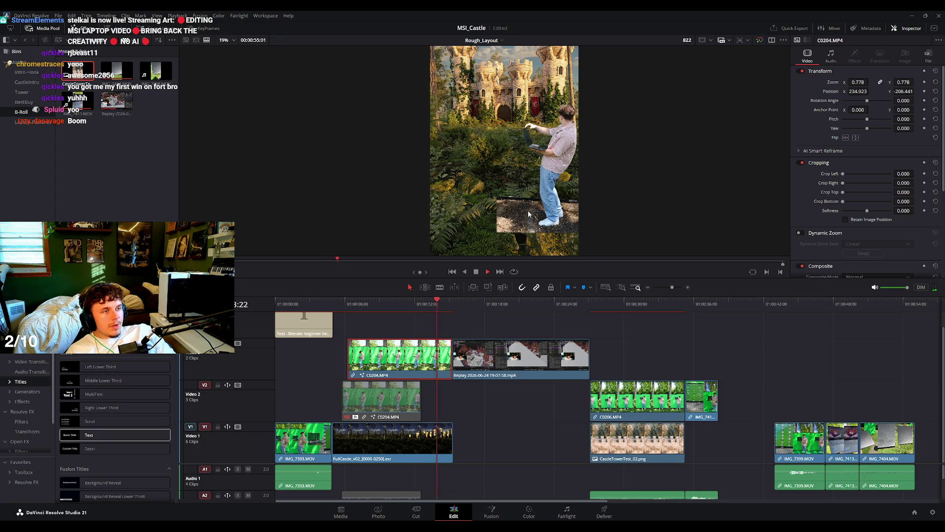
pyautogui.press('space')
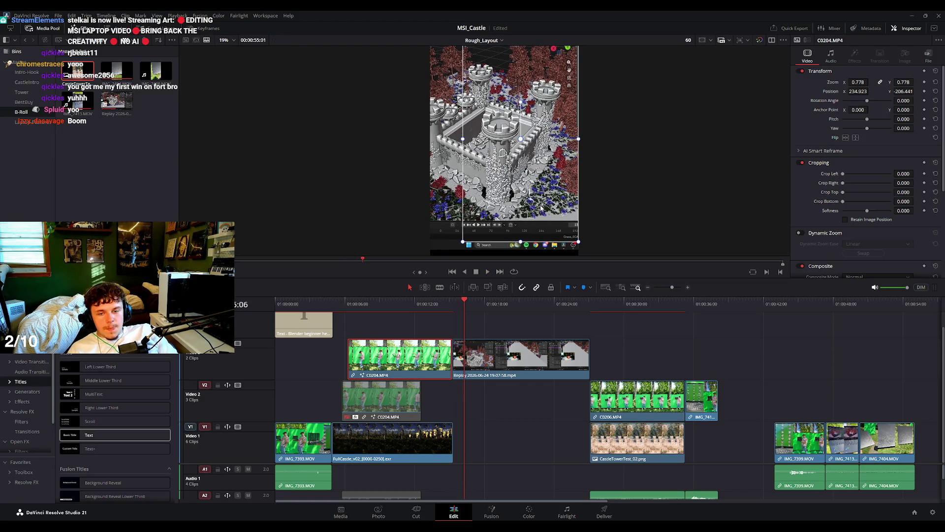
pyautogui.press('space')
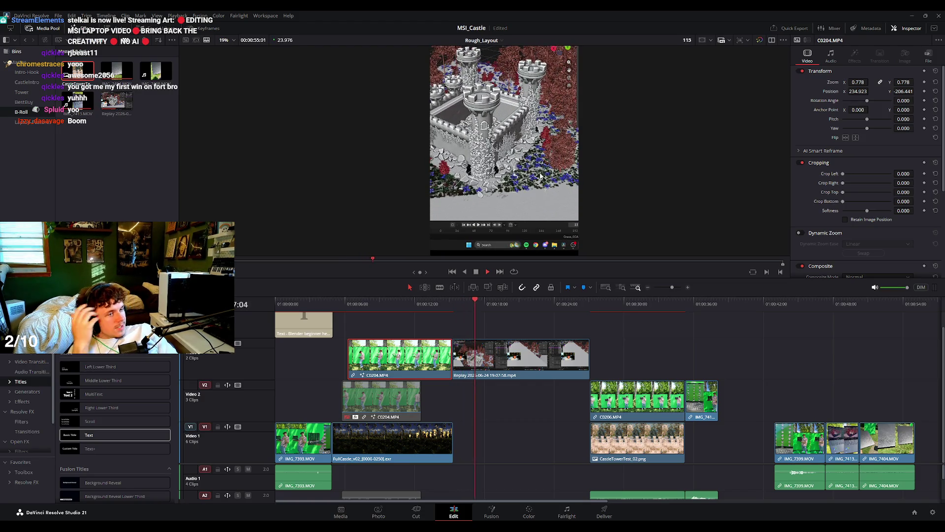
pyautogui.click(526, 356)
pyautogui.press('space')
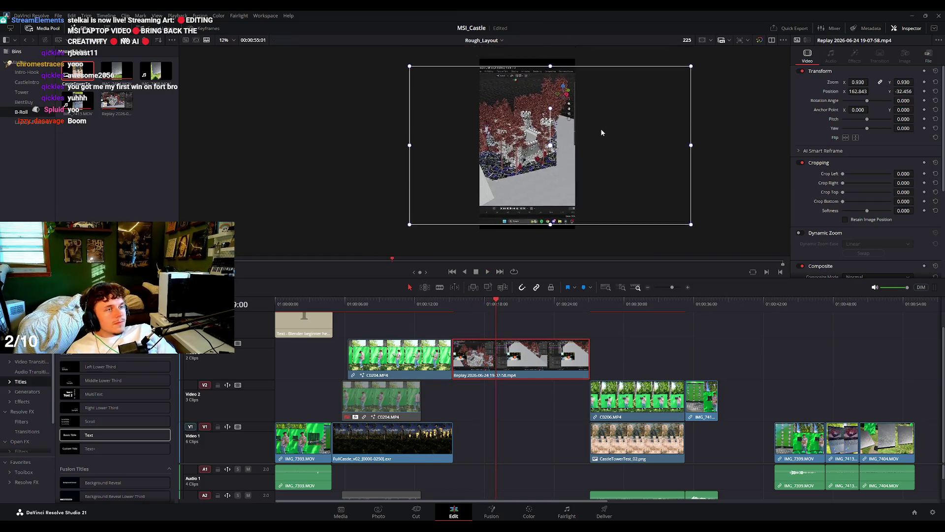
pyautogui.moveTo(674, 148); pyautogui.dragTo(692, 149)
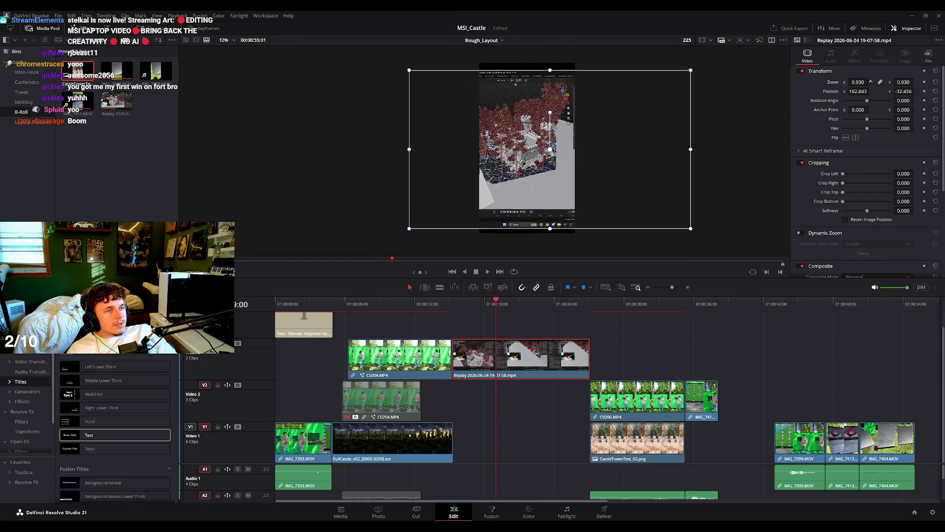
pyautogui.press('space')
pyautogui.scroll(1, 507, 142)
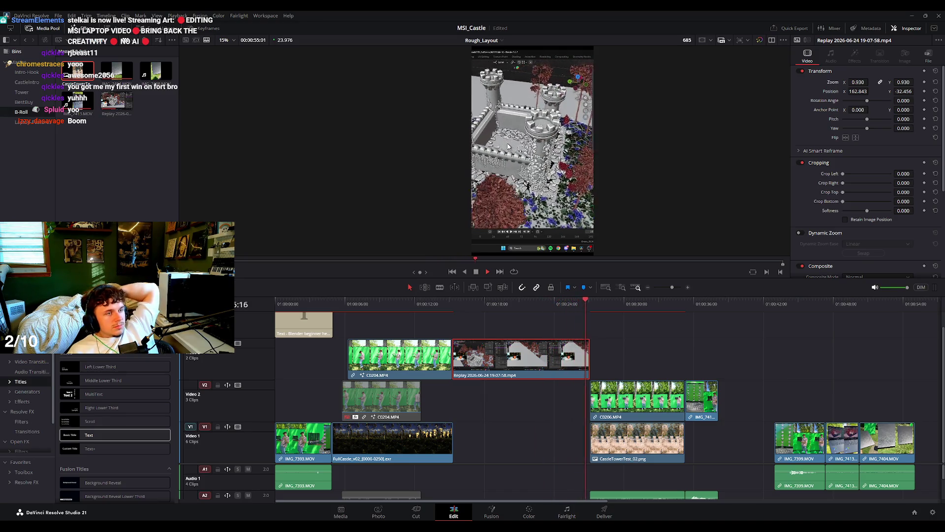
pyautogui.press('space')
# Play through the castle tower shot to review it.
pyautogui.scroll(5, 539, 123)
pyautogui.press('space')
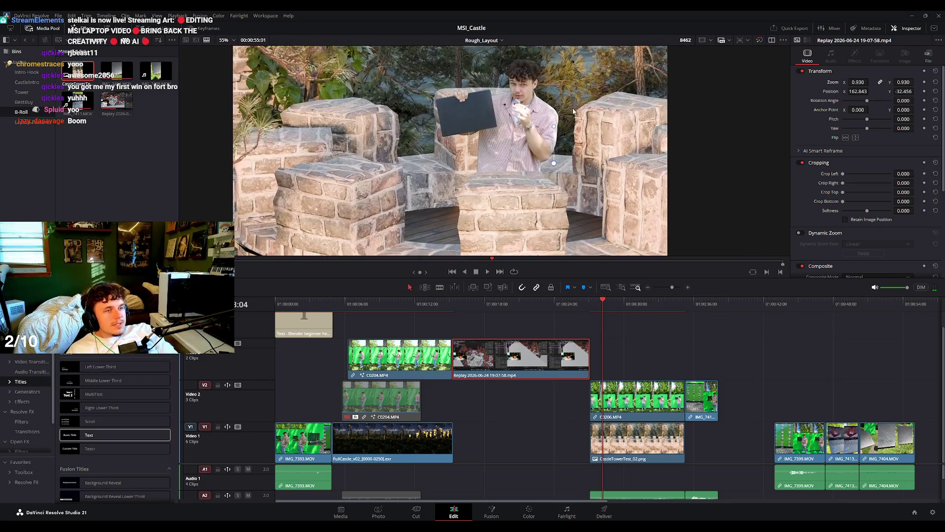
pyautogui.scroll(-5, 580, 124)
pyautogui.scroll(-1, 579, 124)
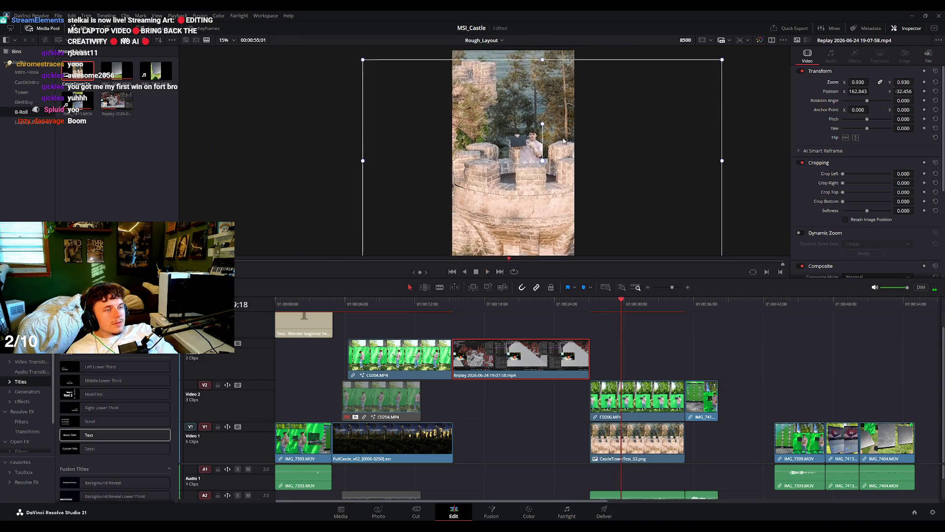
pyautogui.press('space')
pyautogui.press('space')
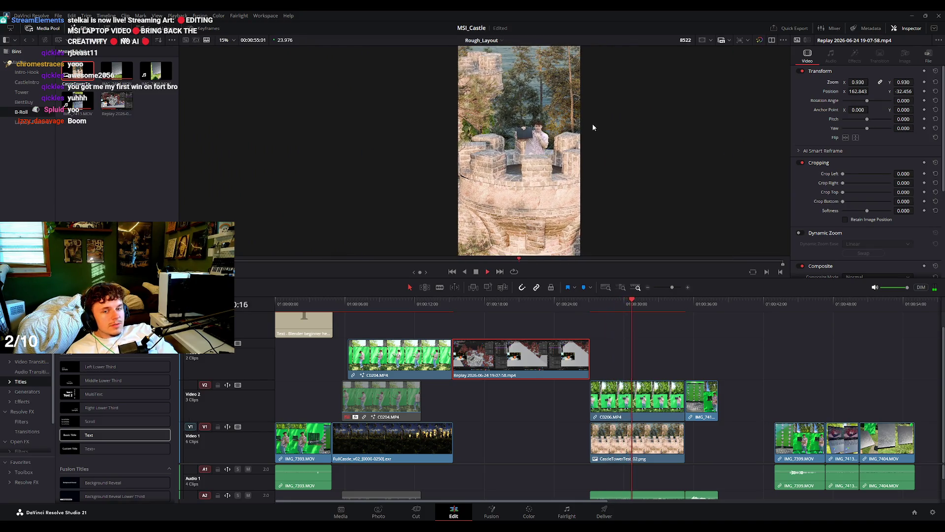
pyautogui.press('space')
pyautogui.scroll(2, 585, 140)
pyautogui.scroll(2, 542, 123)
pyautogui.scroll(-2, 610, 132)
pyautogui.scroll(-2, 616, 135)
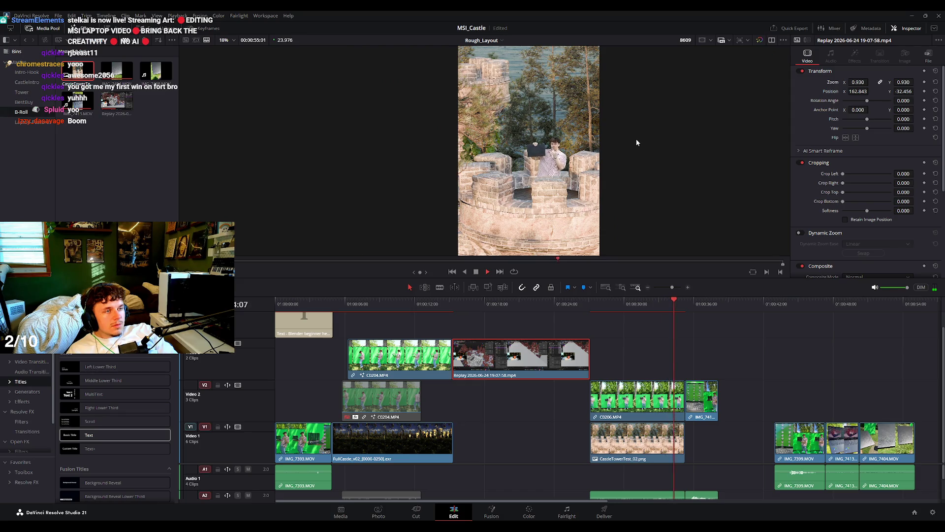
pyautogui.press('space')
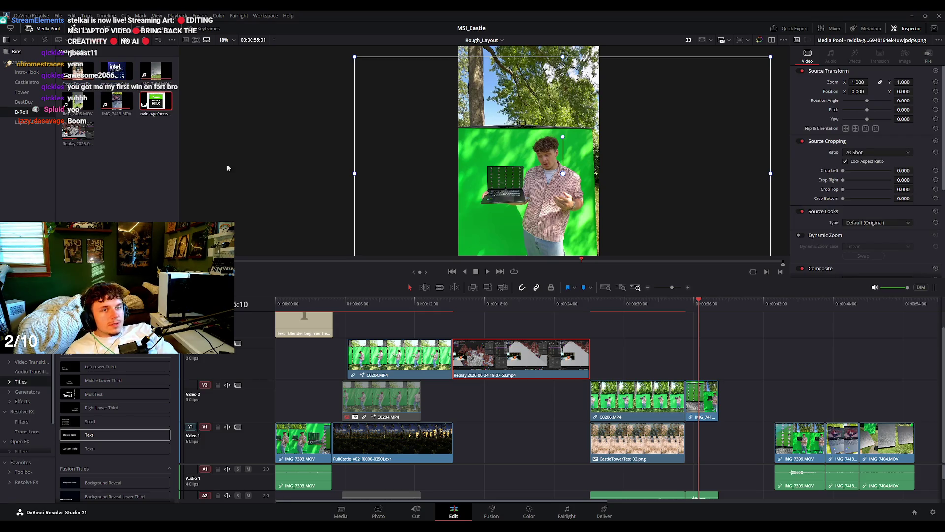
# Place the NVIDIA GeForce RTX badge on V4 and the Intel Core Ultra 9 badge on V5, aligned to the playhead.
pyautogui.moveTo(155, 101); pyautogui.dragTo(679, 357)
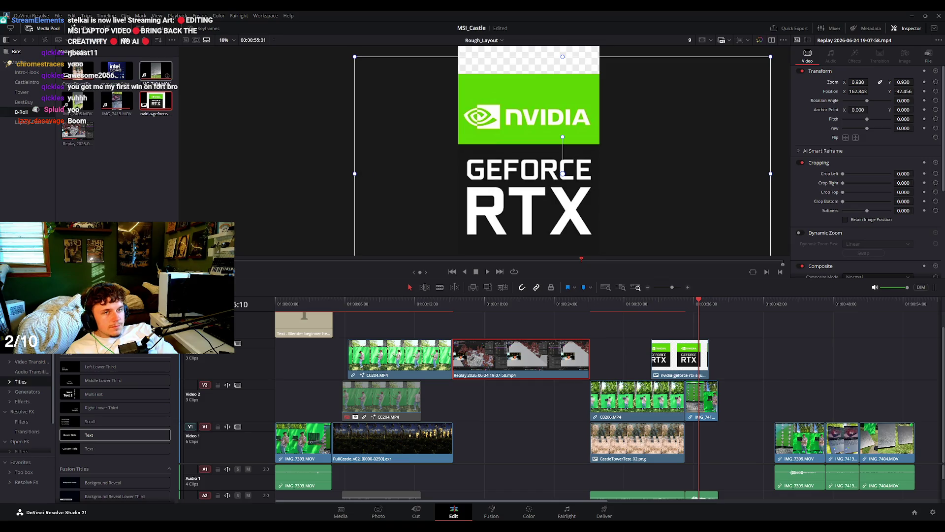
pyautogui.moveTo(604, 315); pyautogui.dragTo(652, 327)
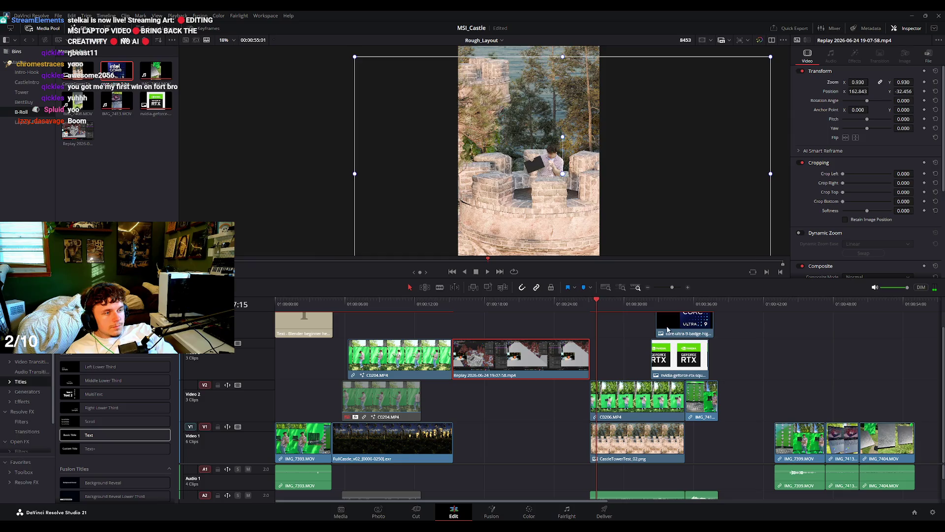
pyautogui.moveTo(675, 331)
pyautogui.mouseDown()
pyautogui.moveTo(640, 331)
pyautogui.moveTo(641, 351)
pyautogui.moveTo(660, 337)
pyautogui.moveTo(634, 336)
pyautogui.mouseUp()
pyautogui.press('space')
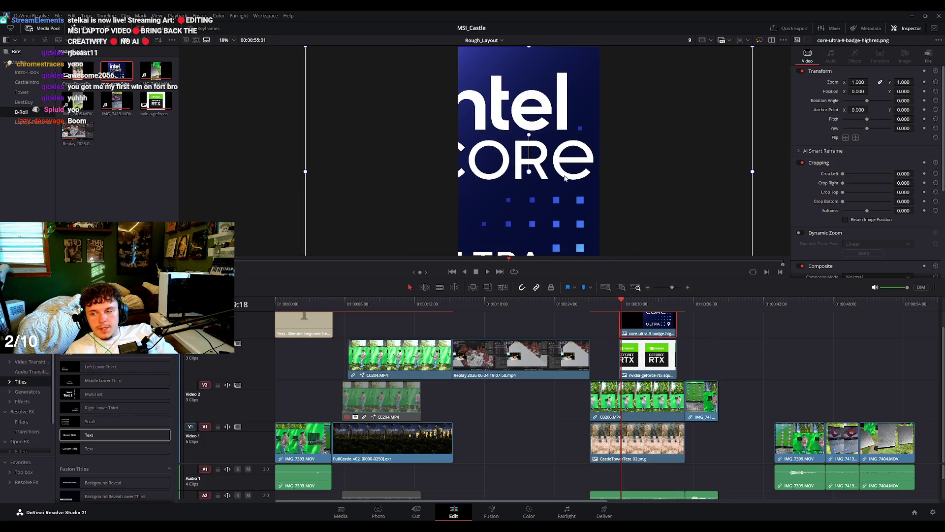
# Shrink the NVIDIA badge to 0.320 zoom and position it below the raised Intel badge.
pyautogui.click(456, 138)
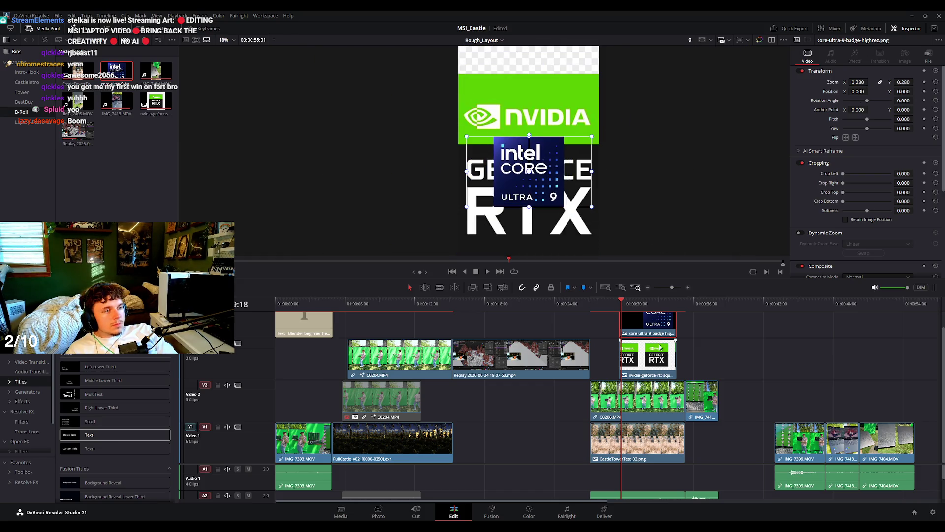
pyautogui.moveTo(866, 81); pyautogui.dragTo(870, 82)
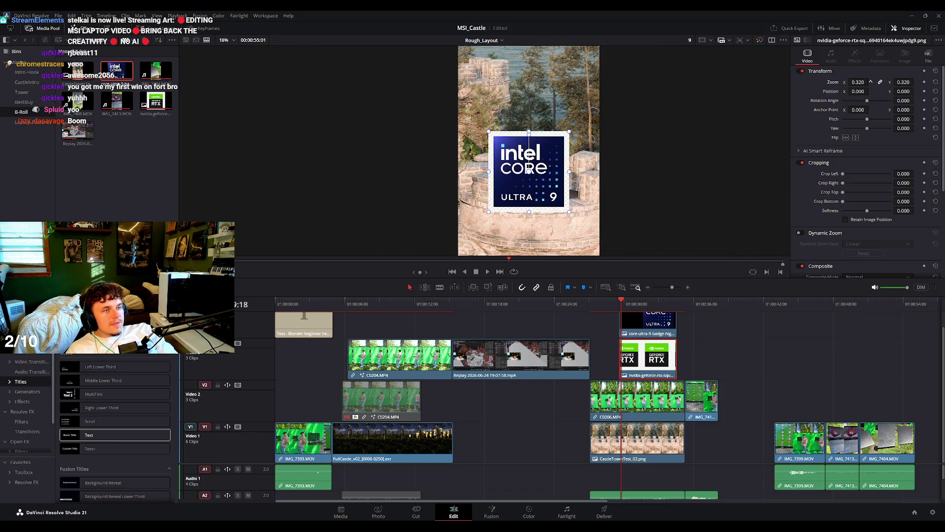
pyautogui.click(635, 318)
pyautogui.moveTo(531, 170); pyautogui.dragTo(526, 100)
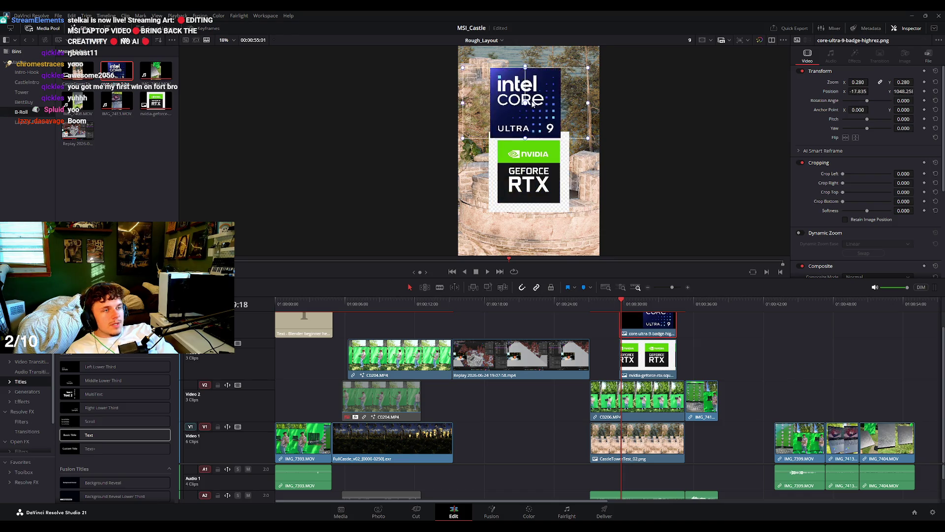
pyautogui.click(635, 343)
pyautogui.moveTo(529, 172); pyautogui.dragTo(541, 189)
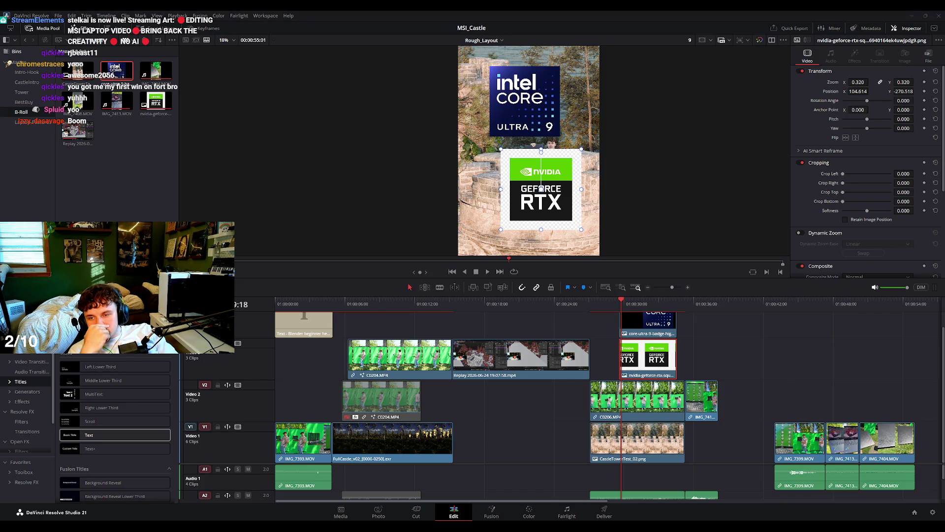
# Crop the transparent left, bottom, top and right margins off the NVIDIA badge.
pyautogui.scroll(4, 569, 195)
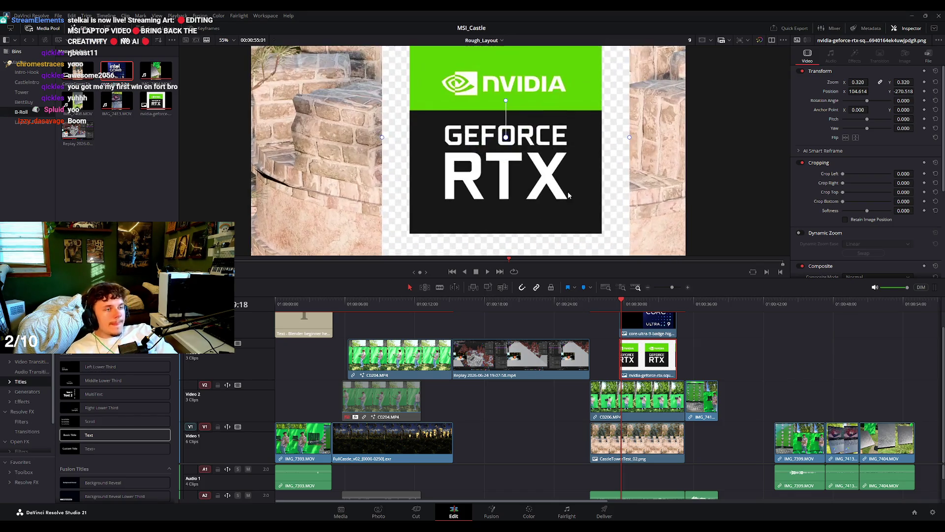
pyautogui.moveTo(846, 177); pyautogui.dragTo(848, 179)
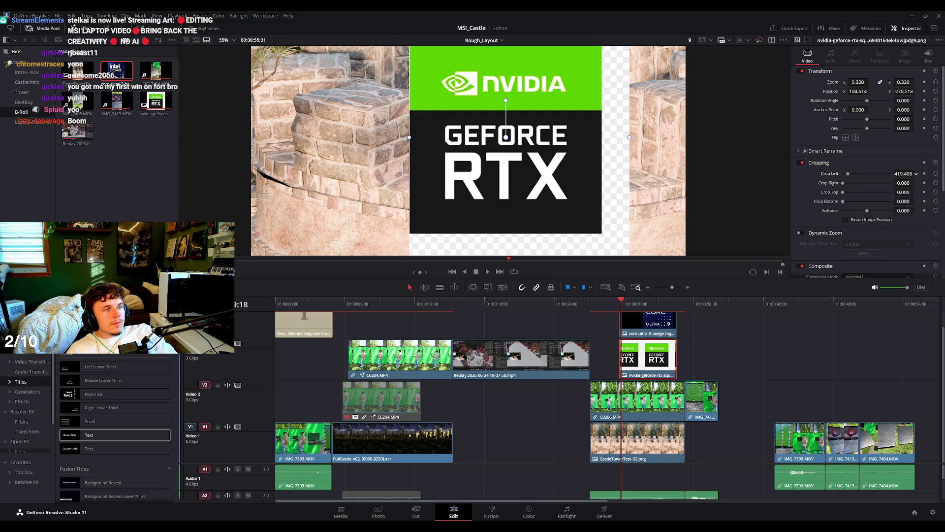
pyautogui.moveTo(916, 200); pyautogui.dragTo(916, 201)
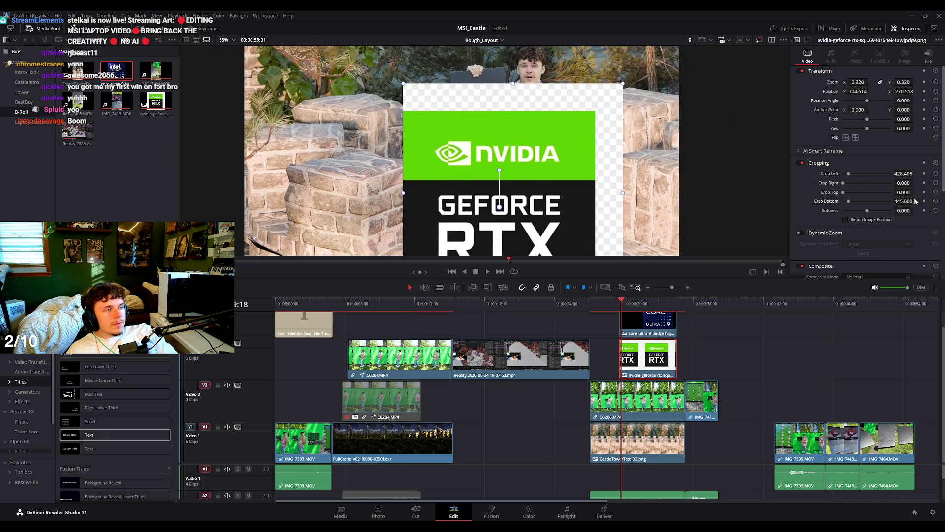
pyautogui.moveTo(906, 193); pyautogui.dragTo(916, 192)
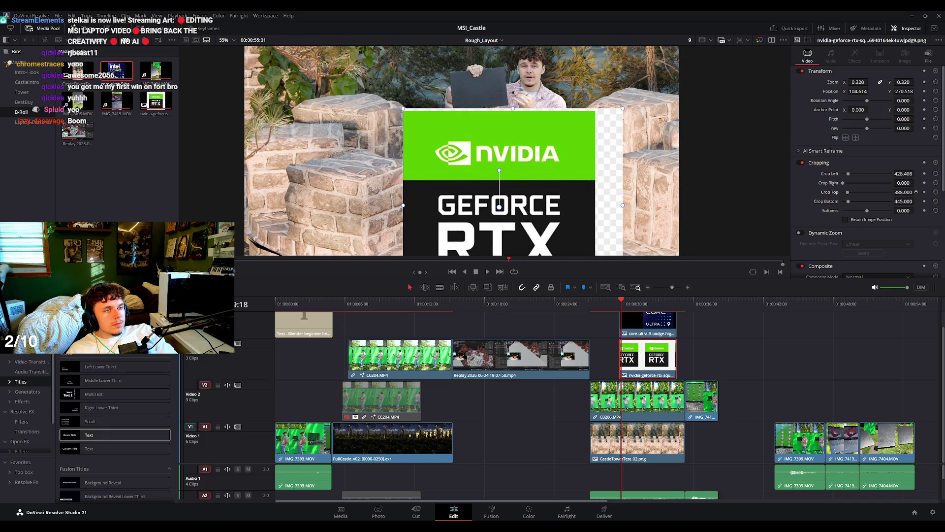
pyautogui.moveTo(900, 183); pyautogui.dragTo(925, 184)
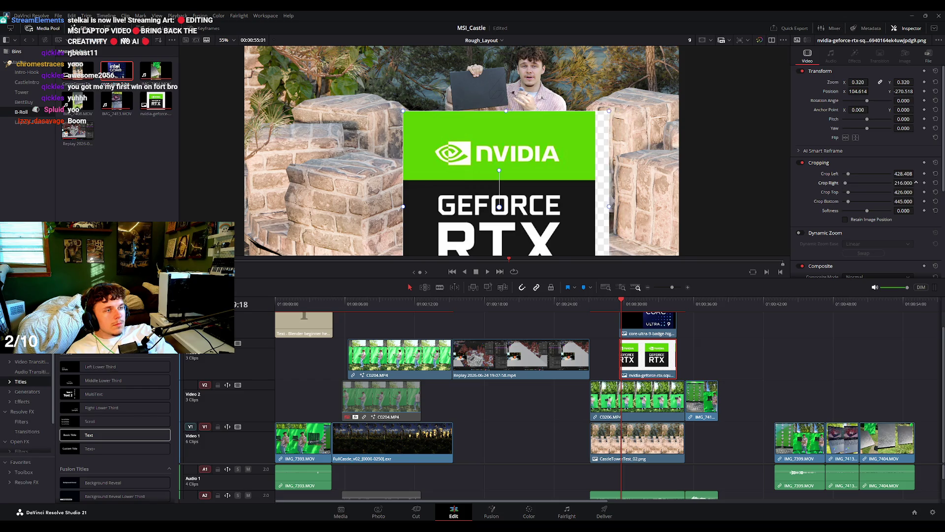
pyautogui.scroll(-2, 602, 139)
pyautogui.scroll(-2, 602, 139)
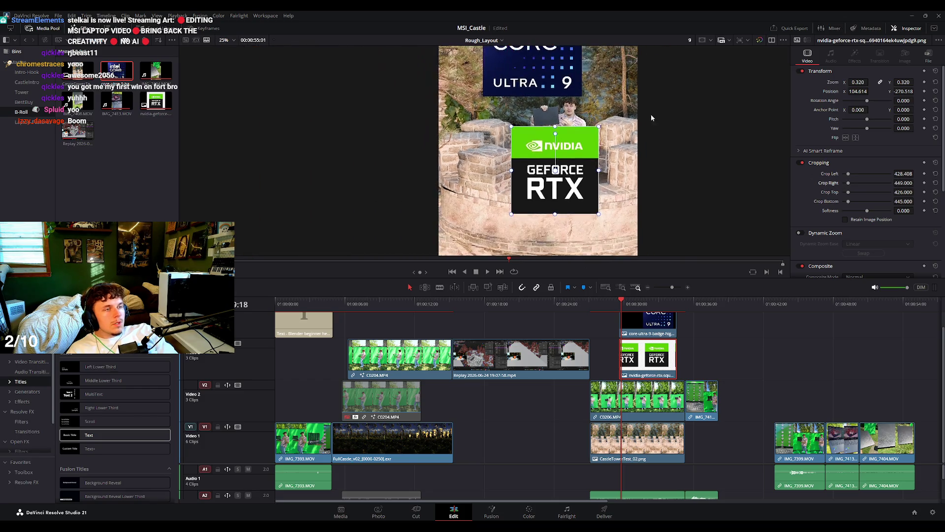
pyautogui.click(549, 111)
# Move the Intel badge left and shrink it to about half size.
pyautogui.moveTo(549, 184); pyautogui.dragTo(517, 190)
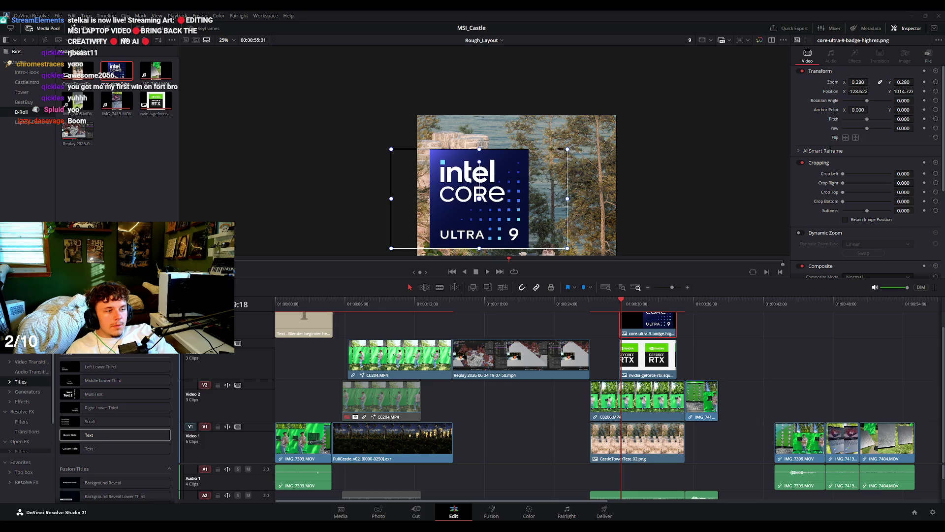
pyautogui.moveTo(524, 187); pyautogui.dragTo(495, 195)
pyautogui.moveTo(565, 149); pyautogui.dragTo(517, 165)
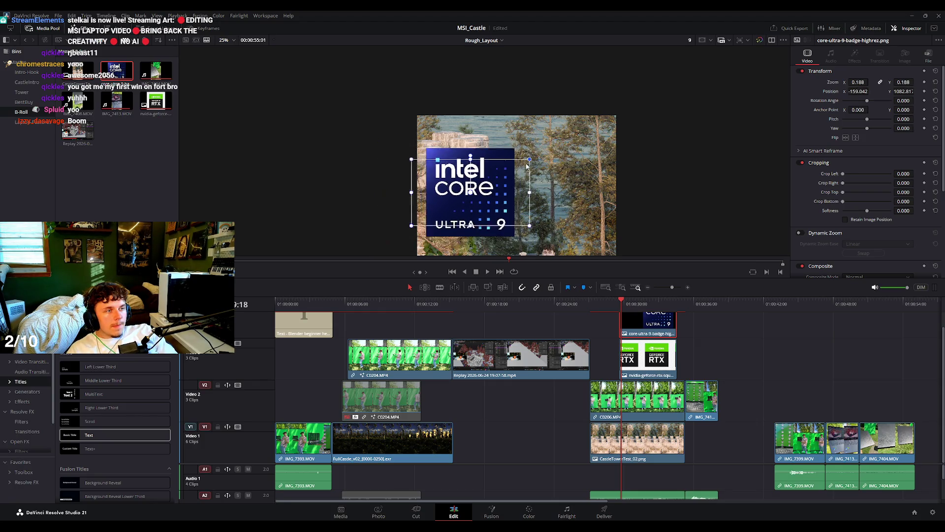
pyautogui.hotkey('shift', 'z')
pyautogui.moveTo(476, 126); pyautogui.dragTo(483, 158)
# Shrink the NVIDIA badge to match and place it left of the Intel badge.
pyautogui.moveTo(535, 215); pyautogui.dragTo(556, 141)
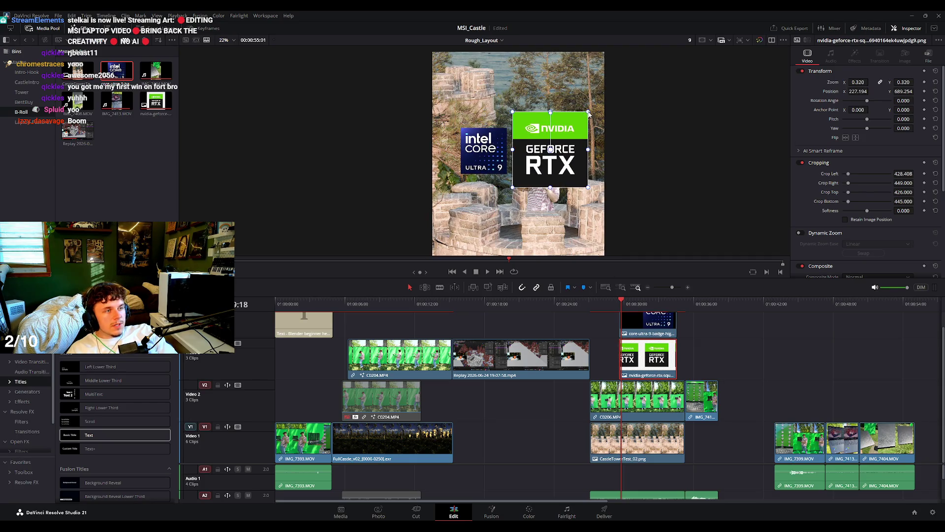
pyautogui.moveTo(590, 111); pyautogui.dragTo(573, 129)
pyautogui.moveTo(516, 156)
pyautogui.mouseDown()
pyautogui.moveTo(493, 120)
pyautogui.moveTo(459, 109)
pyautogui.mouseUp()
pyautogui.click(649, 329)
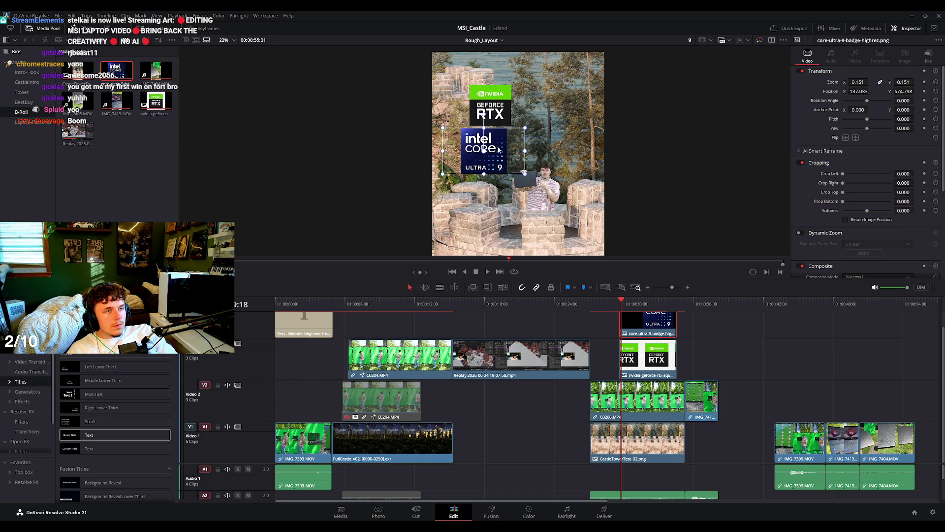
pyautogui.moveTo(499, 150); pyautogui.dragTo(566, 140)
pyautogui.click(601, 253)
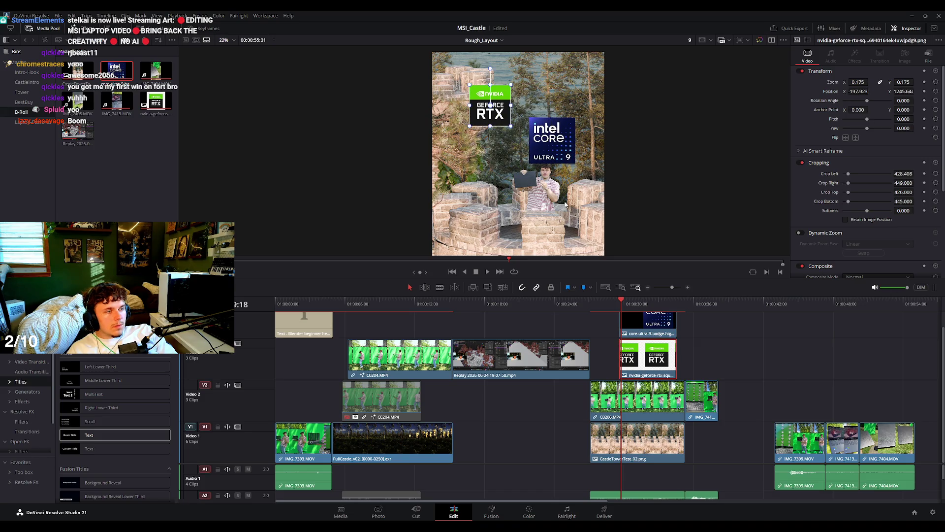
pyautogui.moveTo(494, 115); pyautogui.dragTo(482, 173)
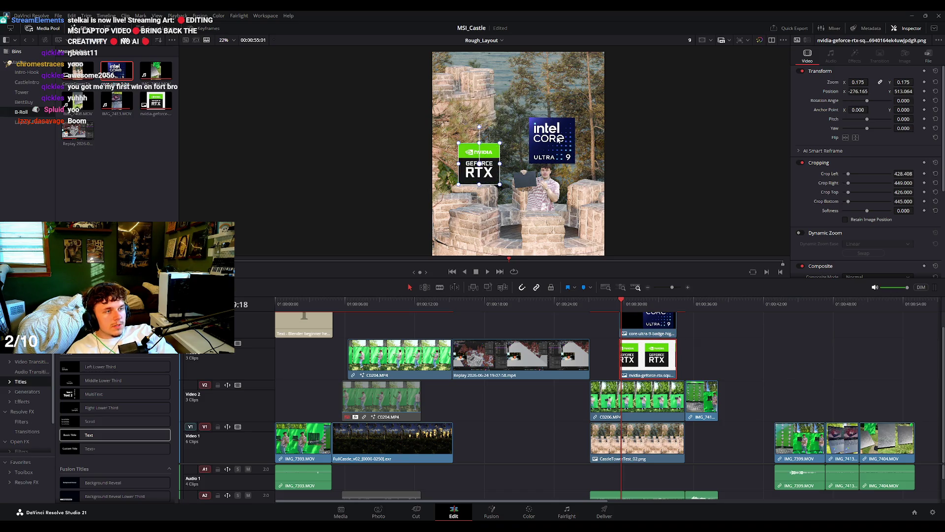
# Level the NVIDIA and Intel badges at the same height near the top.
pyautogui.scroll(3, 552, 143)
pyautogui.moveTo(587, 137); pyautogui.dragTo(587, 110)
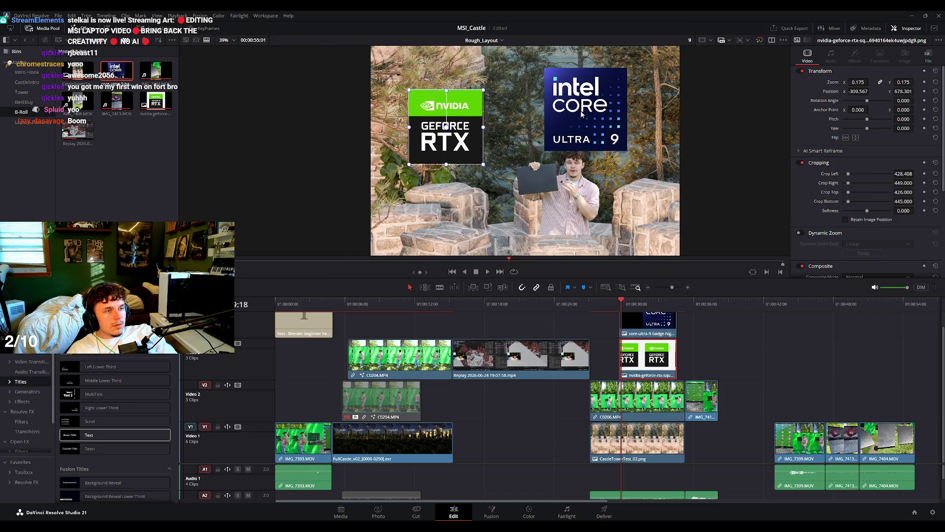
pyautogui.scroll(-1, 587, 110)
pyautogui.scroll(-3, 587, 110)
pyautogui.moveTo(561, 119); pyautogui.dragTo(561, 110)
pyautogui.scroll(1, 600, 212)
pyautogui.scroll(3, 566, 197)
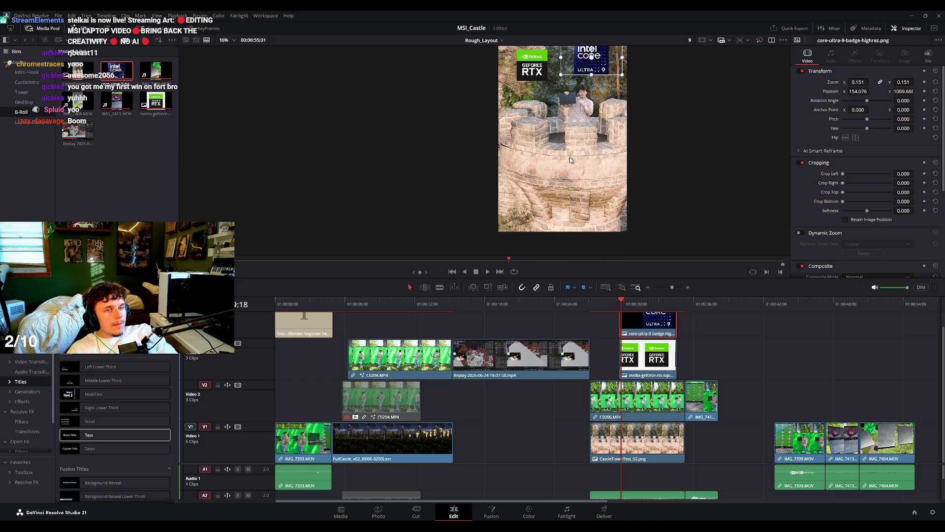
# Enlarge the NVIDIA badge to 0.218 and Intel to 0.180, then preview playback.
pyautogui.click(512, 140)
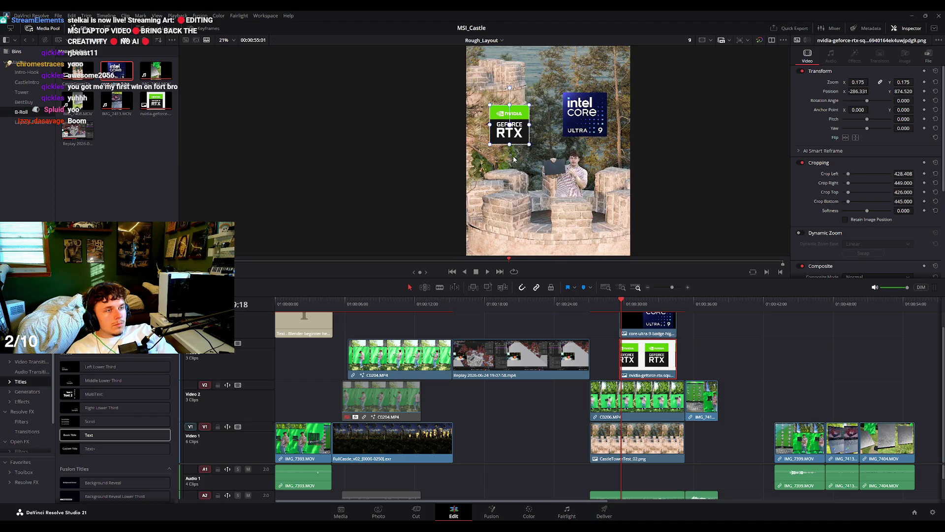
pyautogui.moveTo(529, 109); pyautogui.dragTo(539, 86)
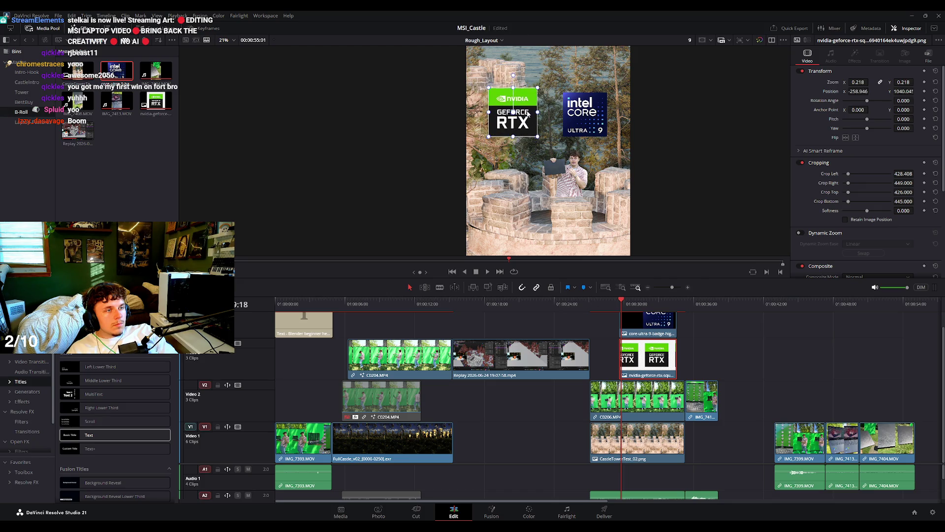
pyautogui.click(634, 322)
pyautogui.moveTo(625, 95); pyautogui.dragTo(640, 84)
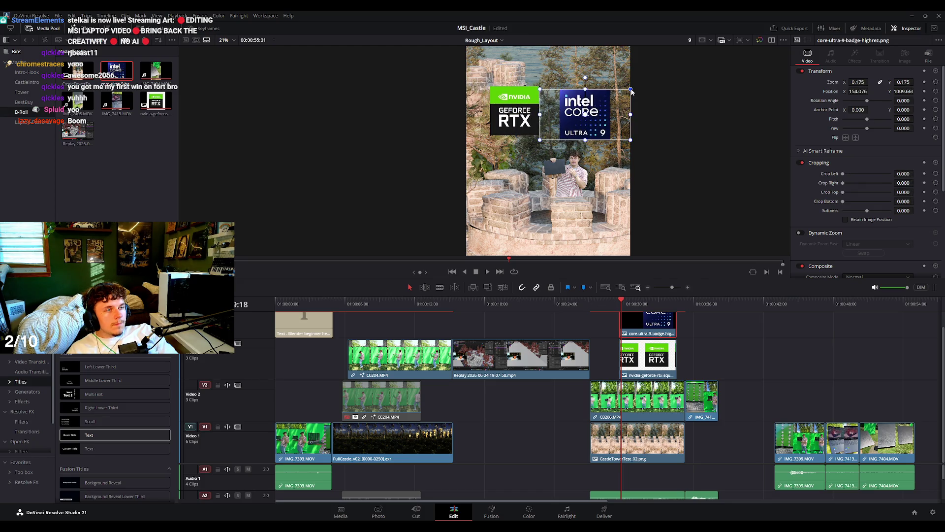
pyautogui.scroll(-2, 645, 182)
pyautogui.press('space')
pyautogui.press('space')
pyautogui.press('space')
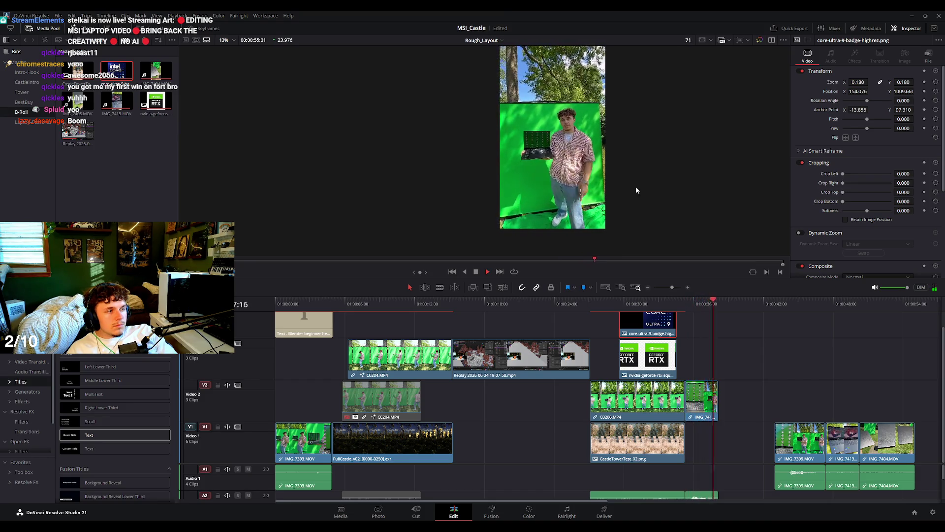
pyautogui.press('space')
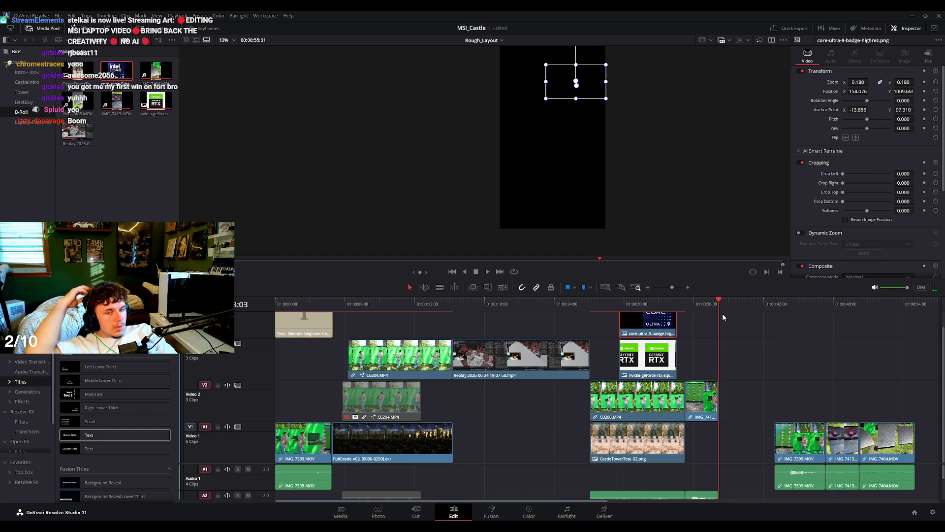
pyautogui.scroll(2, 722, 317)
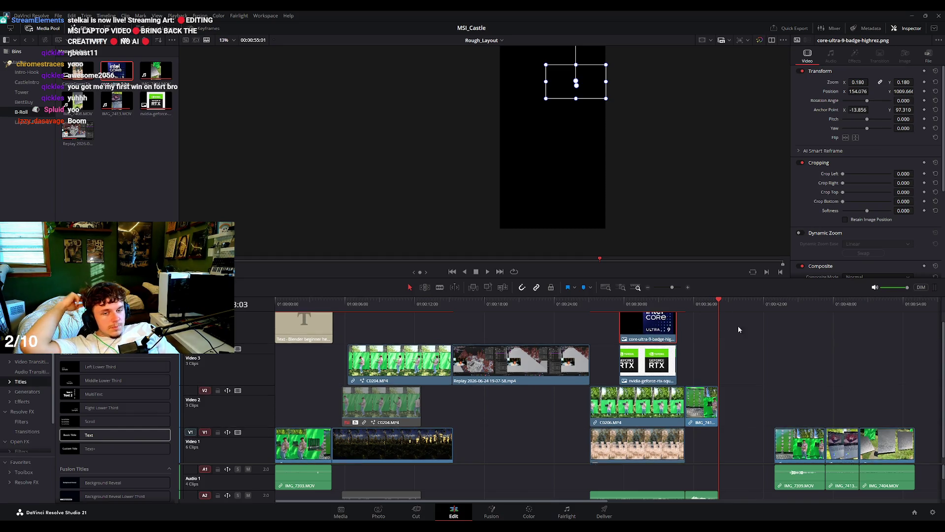
pyautogui.click(316, 304)
pyautogui.moveTo(315, 308); pyautogui.dragTo(272, 311)
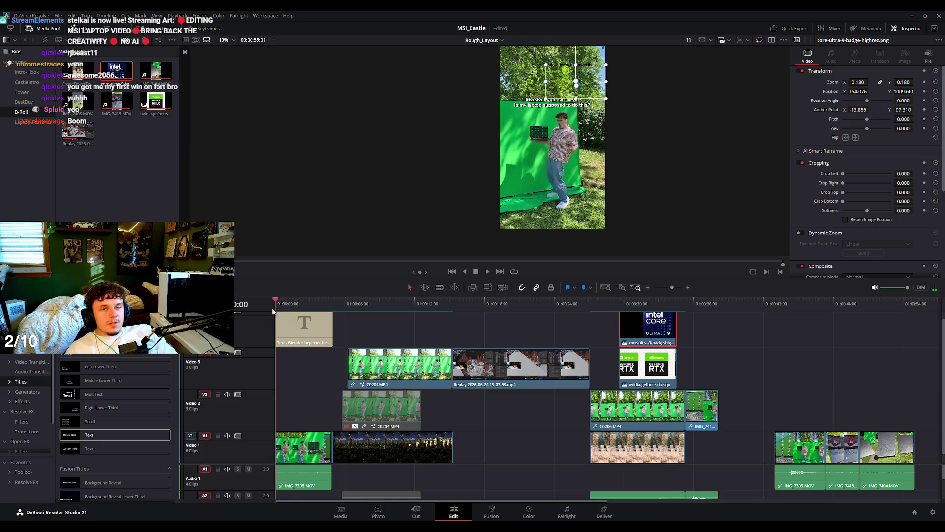
pyautogui.click(353, 303)
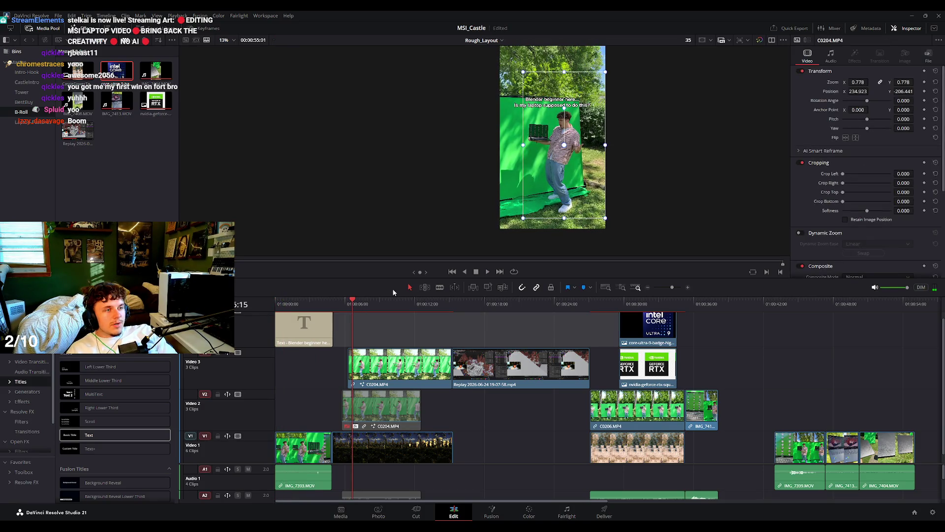
pyautogui.press('space')
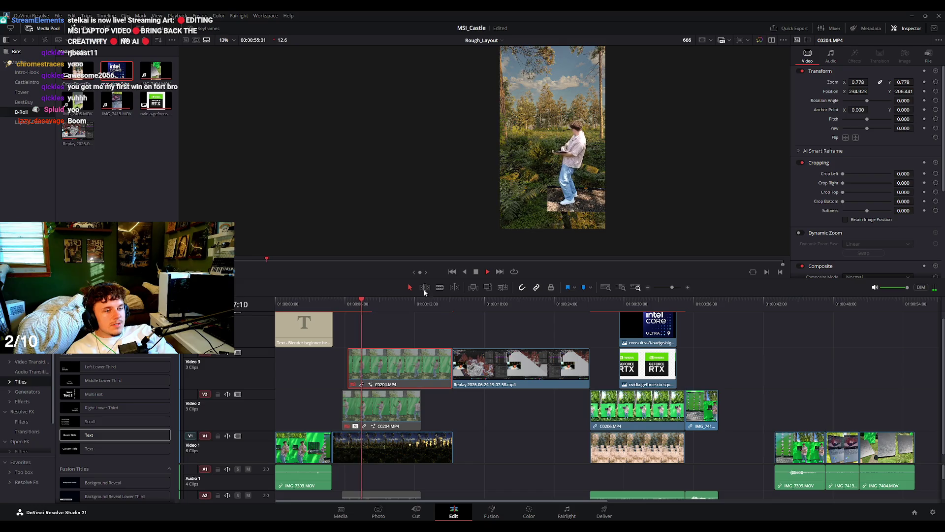
pyautogui.scroll(1, 557, 161)
pyautogui.press('space')
pyautogui.scroll(2, 535, 180)
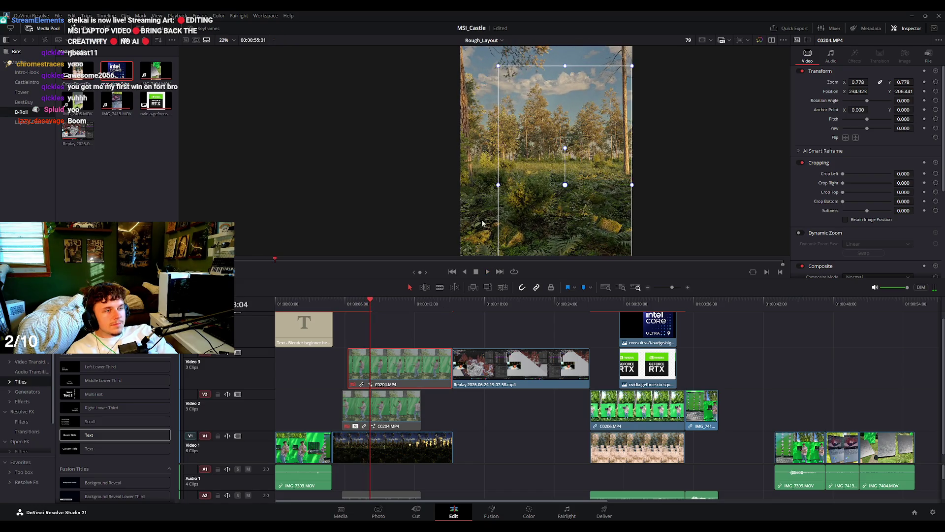
pyautogui.press('space')
pyautogui.scroll(1, 550, 165)
pyautogui.scroll(1, 589, 141)
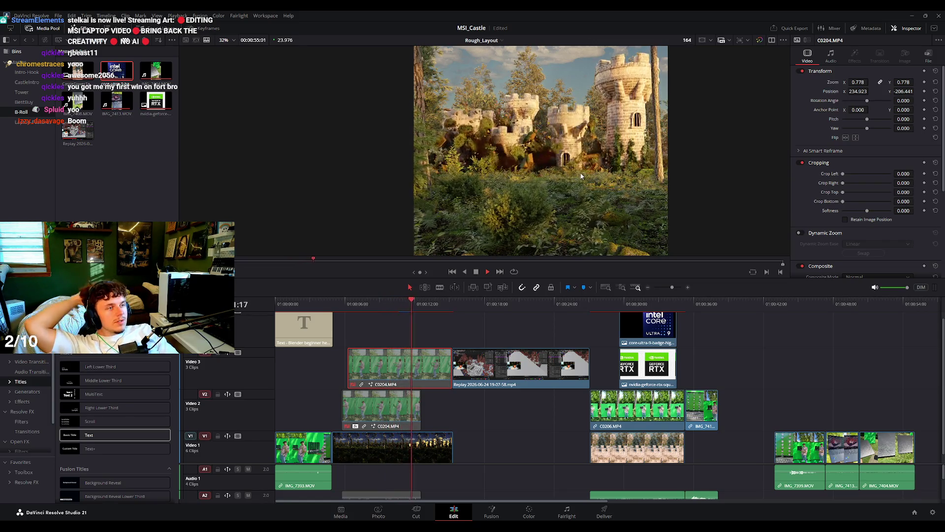
pyautogui.press('space')
pyautogui.scroll(-1, 593, 166)
pyautogui.press('space')
pyautogui.press('space')
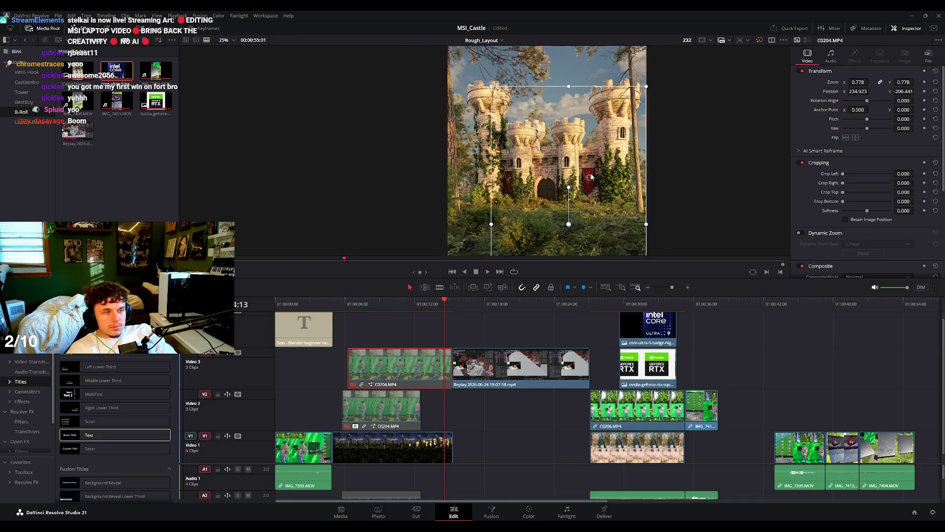
pyautogui.moveTo(419, 306); pyautogui.dragTo(368, 309)
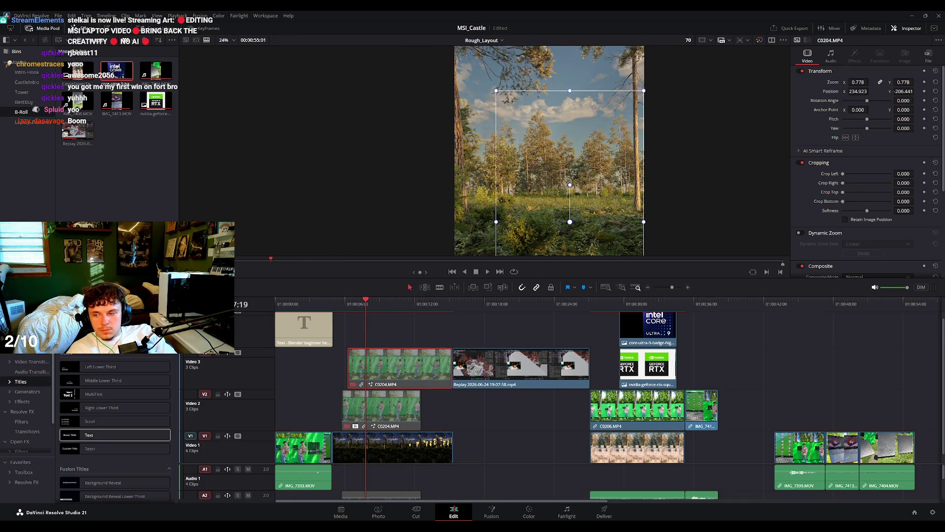
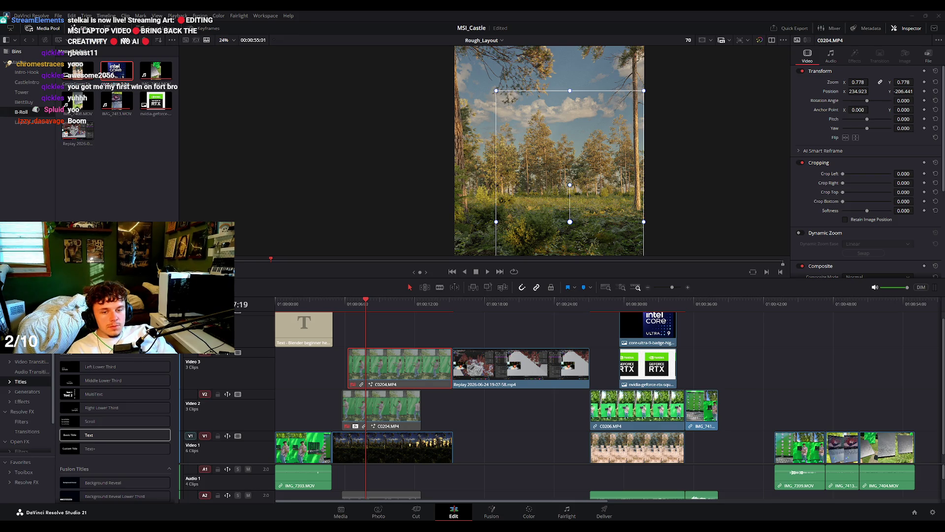
# Scrub to the castle part and re-enable the disabled C0204 green-screen clip.
pyautogui.moveTo(366, 302); pyautogui.dragTo(403, 304)
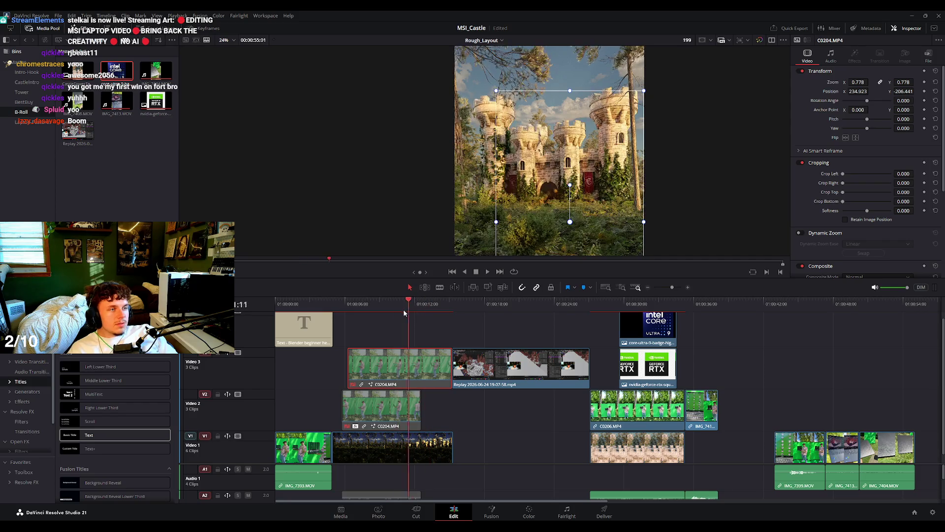
pyautogui.scroll(-2, 592, 208)
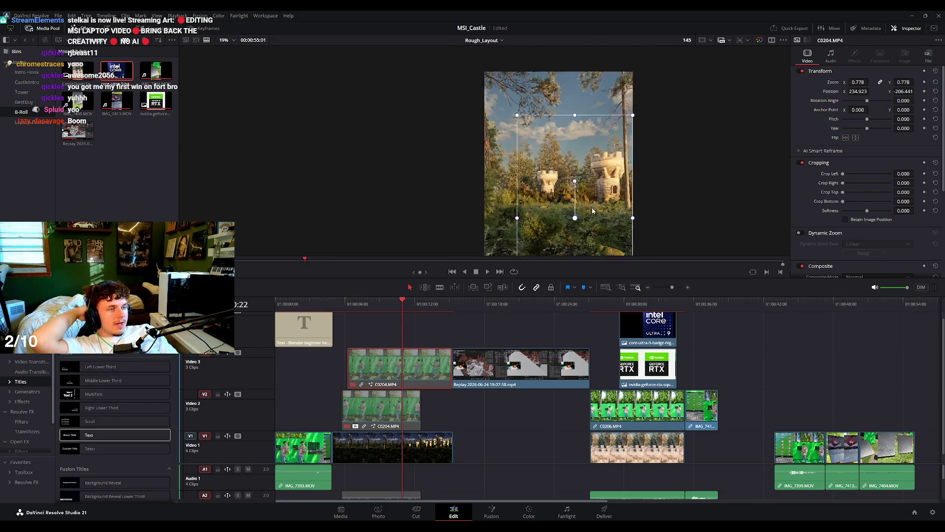
pyautogui.scroll(-1, 600, 238)
pyautogui.press('d')
pyautogui.scroll(2, 501, 233)
pyautogui.scroll(2, 501, 234)
# Play the edit from the opening green-screen frame to review the composited man.
pyautogui.moveTo(394, 303); pyautogui.dragTo(414, 309)
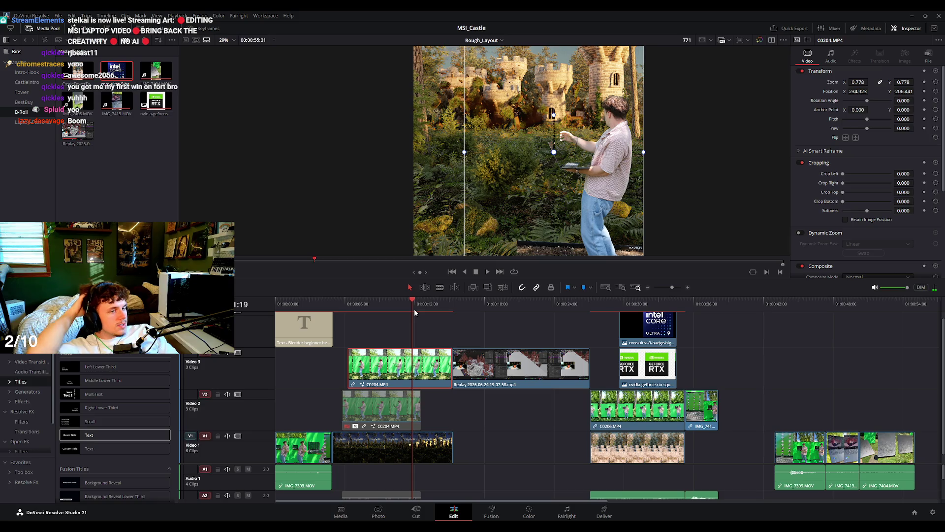
pyautogui.moveTo(414, 308); pyautogui.dragTo(294, 304)
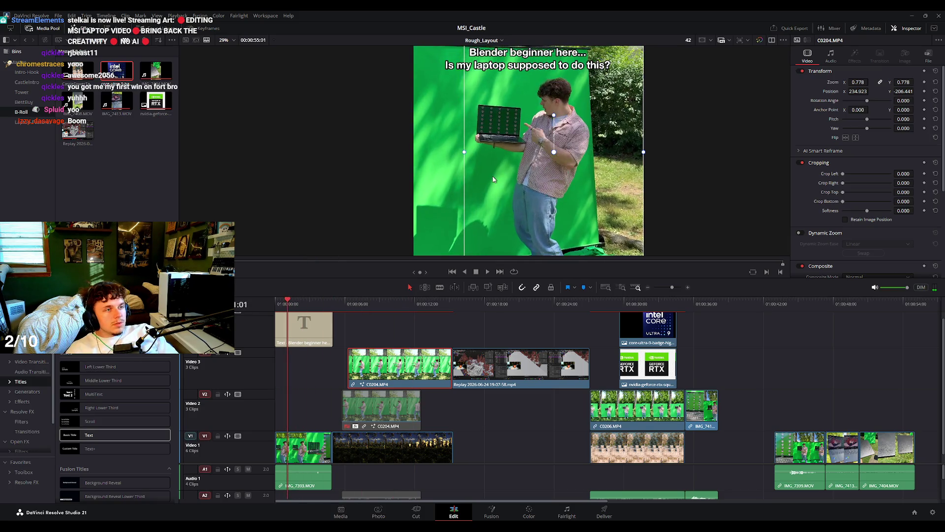
pyautogui.scroll(-2, 553, 160)
pyautogui.press('space')
pyautogui.scroll(-1, 550, 162)
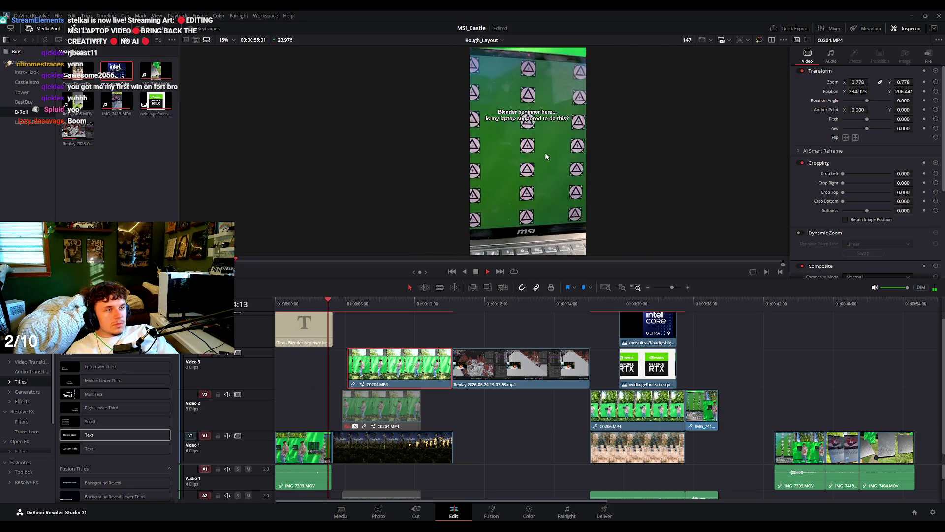
pyautogui.press('space')
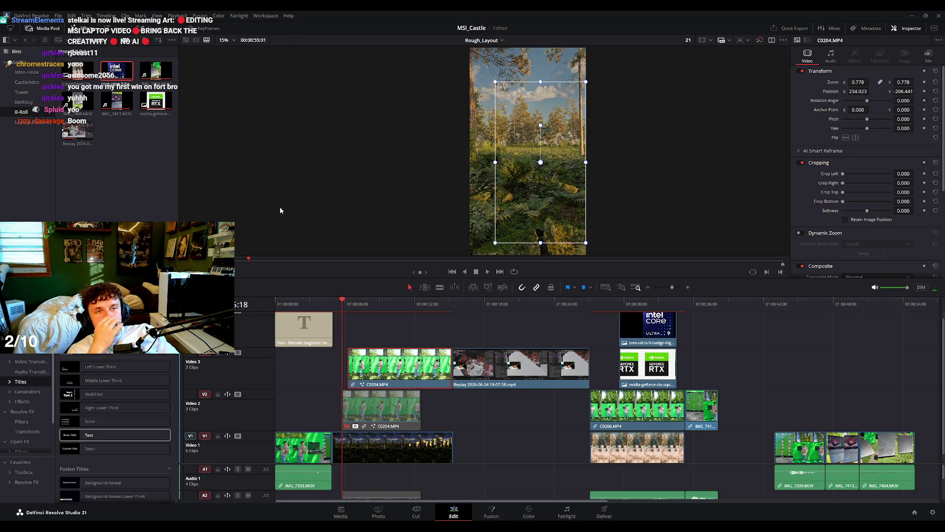
# Select the FullCastle_v02 clip, scrub into the Blender replay clip, and delete the selection.
pyautogui.click(137, 173)
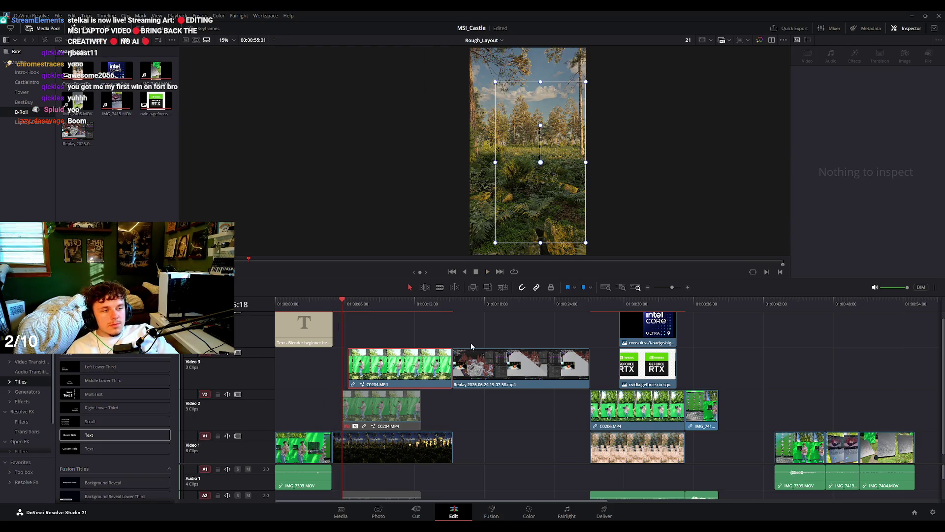
pyautogui.click(487, 320)
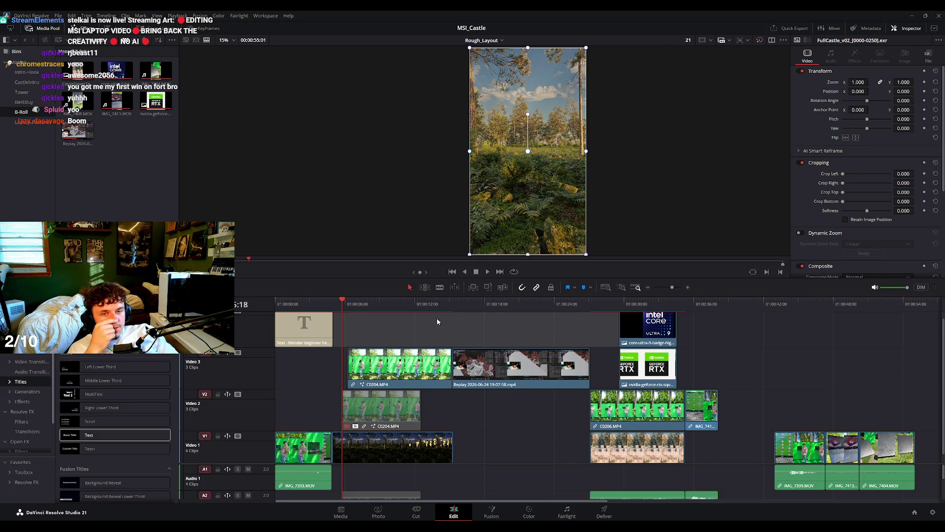
pyautogui.moveTo(345, 306); pyautogui.dragTo(428, 314)
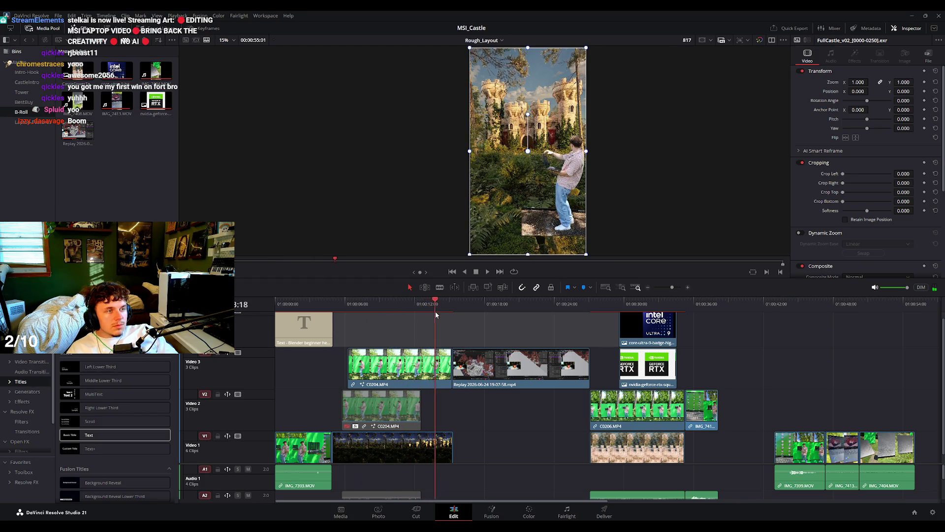
pyautogui.moveTo(428, 314); pyautogui.dragTo(553, 326)
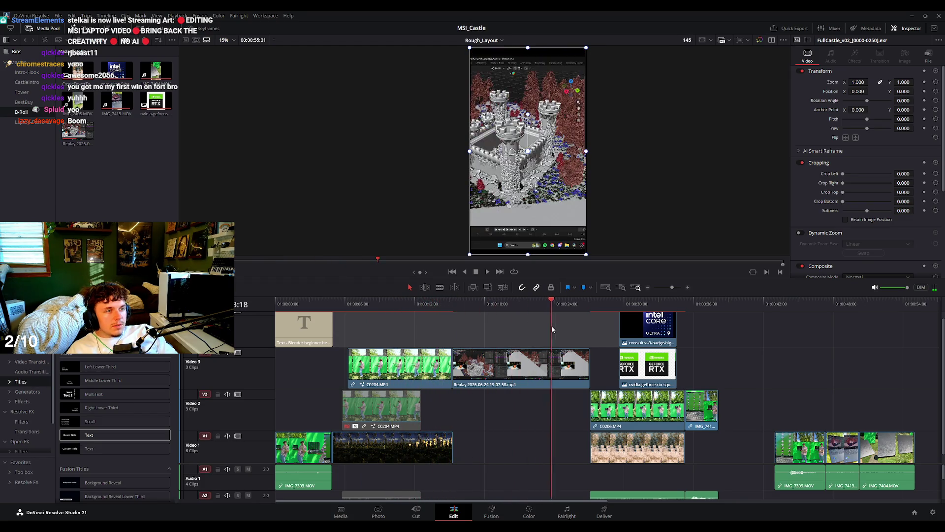
pyautogui.press('Delete')
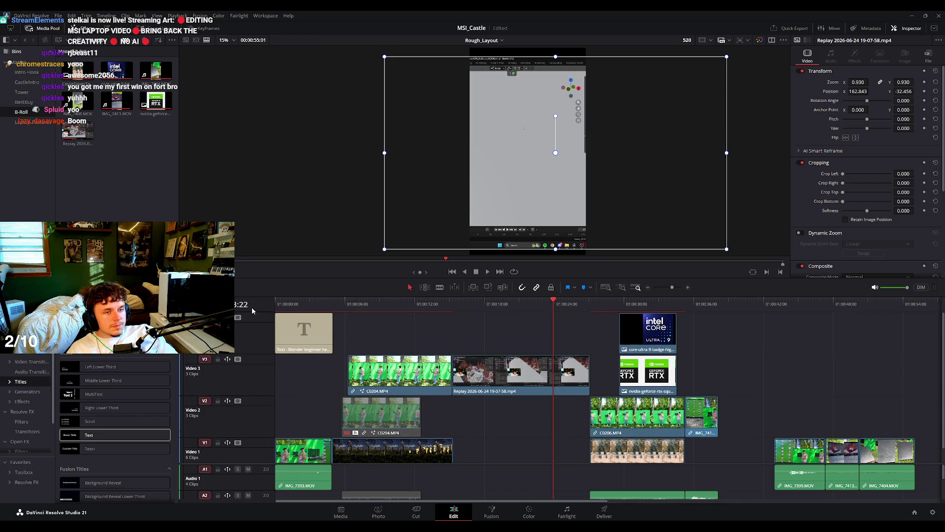
# Drop a Basic Title text clip on a new top track over the Blender replay clip.
pyautogui.scroll(1, 301, 328)
pyautogui.moveTo(519, 314); pyautogui.dragTo(506, 314)
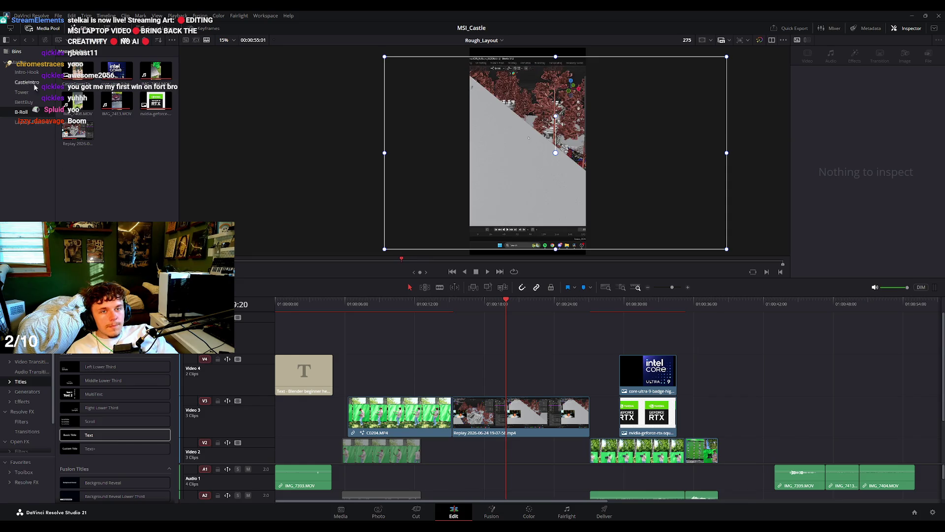
pyautogui.moveTo(88, 435); pyautogui.dragTo(473, 332)
pyautogui.moveTo(406, 335)
pyautogui.mouseDown()
pyautogui.moveTo(344, 336)
pyautogui.moveTo(472, 331)
pyautogui.mouseUp()
pyautogui.click(353, 304)
pyautogui.click(369, 336)
pyautogui.click(457, 304)
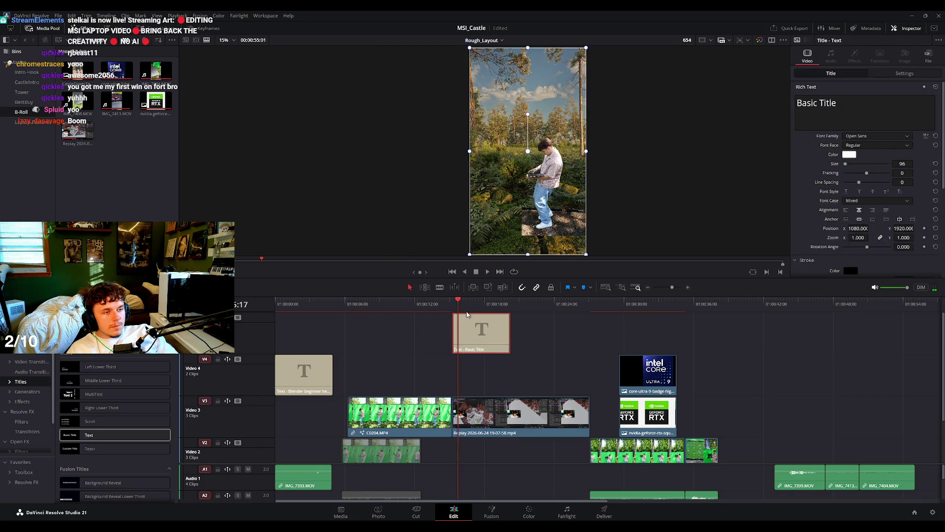
# Replace the title text with the two-line note '*Blender scene' / '(talk over)'.
pyautogui.press('space')
pyautogui.tripleClick(841, 110)
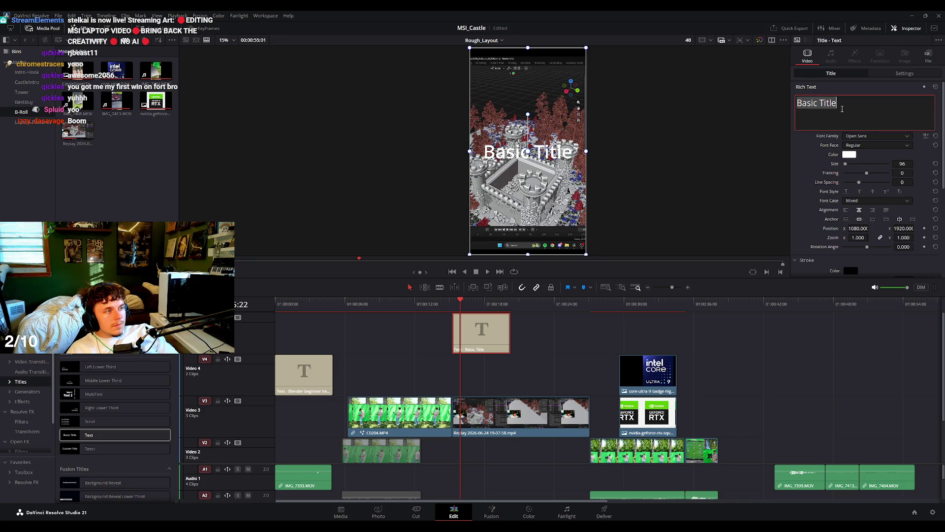
pyautogui.write('*Blender')
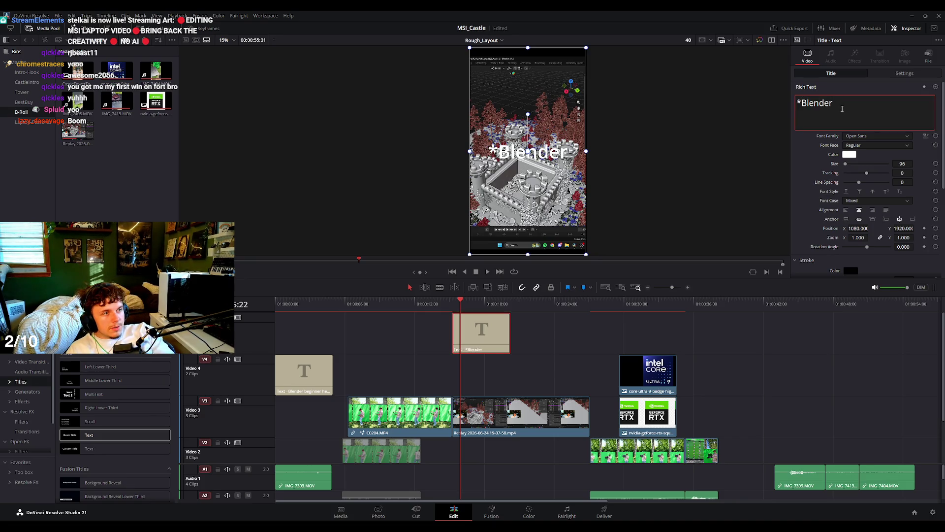
pyautogui.press('Return')
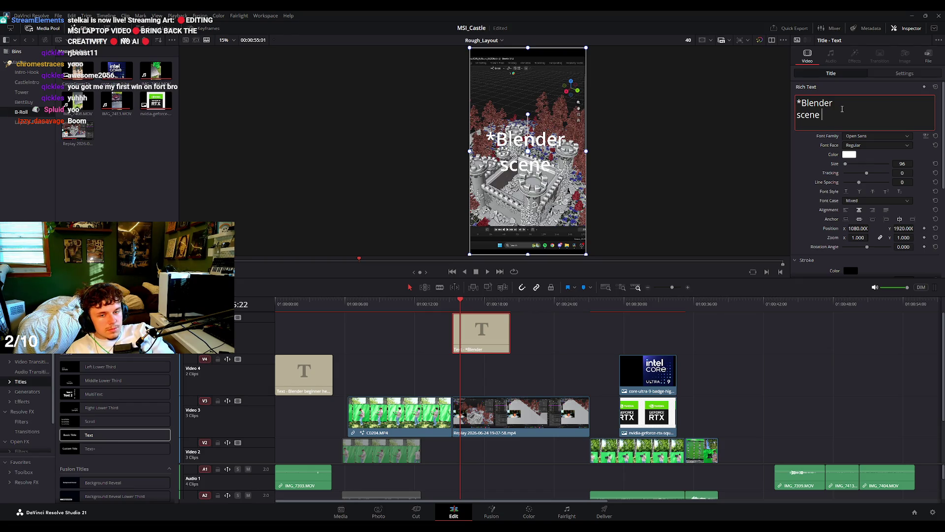
pyautogui.write('(talk over)')
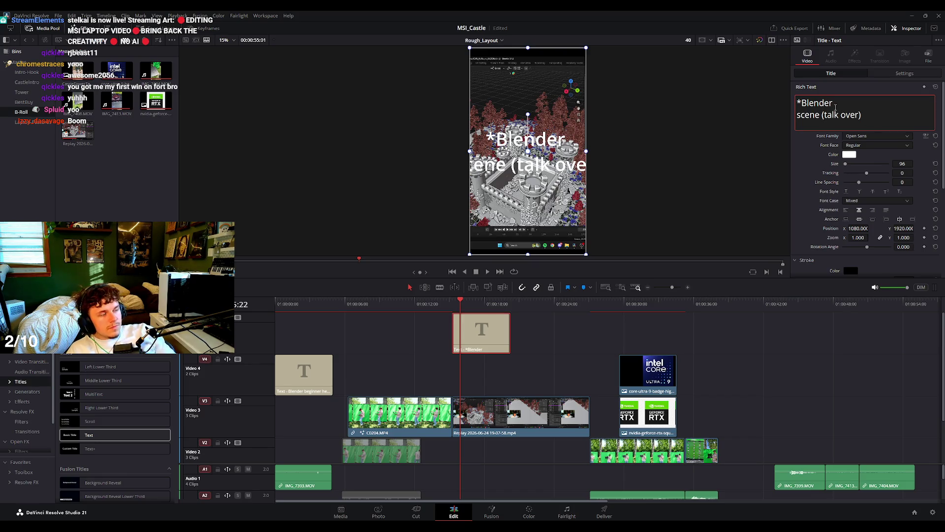
# Set the title size to 55, add the closing asterisk, and move it near the frame top.
pyautogui.moveTo(903, 163); pyautogui.dragTo(881, 164)
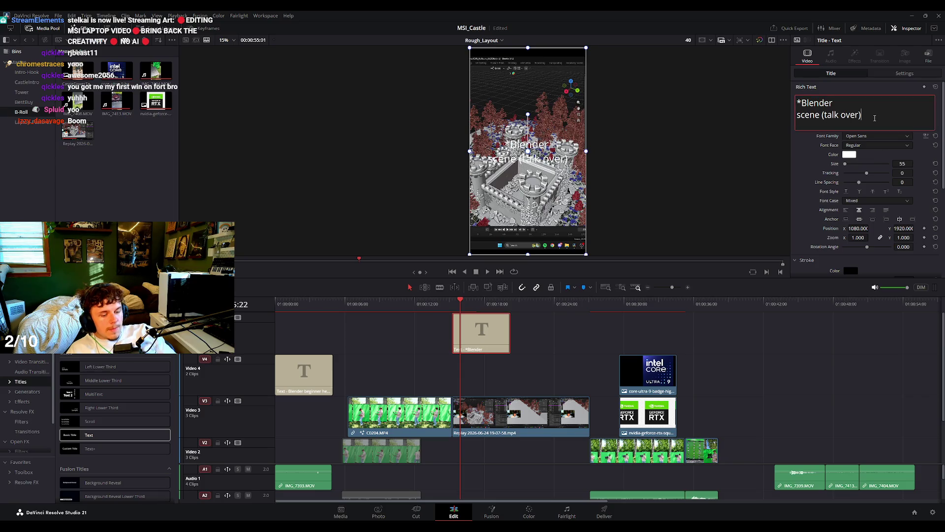
pyautogui.write('*')
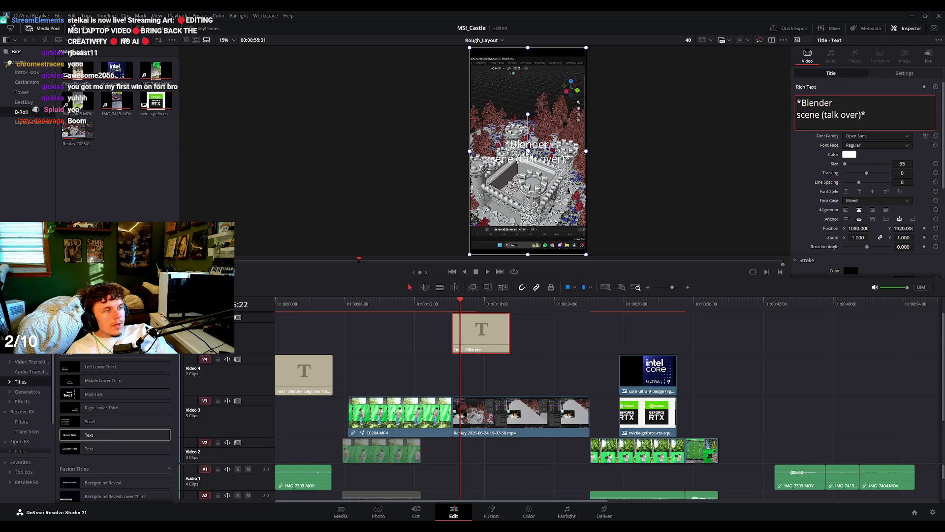
pyautogui.moveTo(535, 159); pyautogui.dragTo(530, 101)
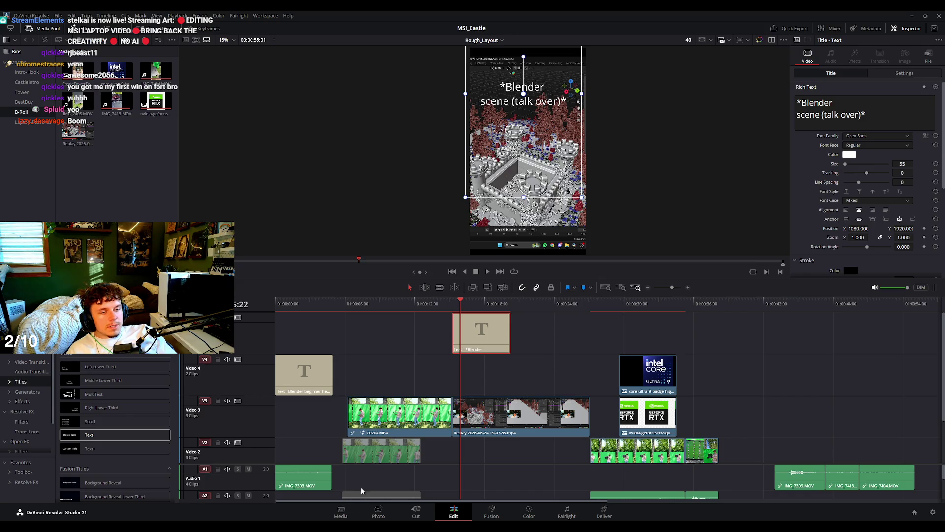
pyautogui.click(488, 332)
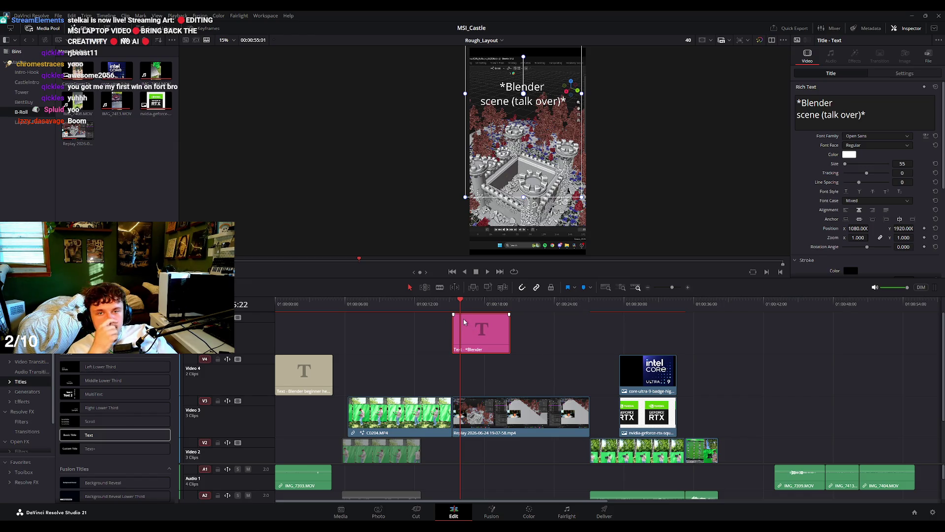
# Raise the opening 'Blender beginner here...' title from size 27 to 31, nudge it up, and replay.
pyautogui.moveTo(461, 302); pyautogui.dragTo(266, 315)
pyautogui.press('space')
pyautogui.moveTo(585, 199)
pyautogui.mouseDown()
pyautogui.moveTo(597, 213)
pyautogui.moveTo(590, 200)
pyautogui.mouseUp()
pyautogui.click(304, 369)
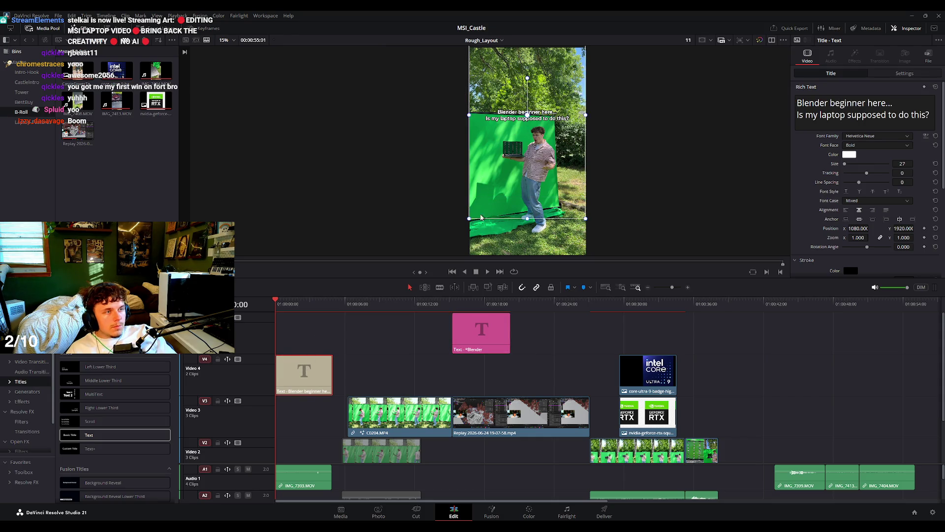
pyautogui.moveTo(903, 163); pyautogui.dragTo(915, 164)
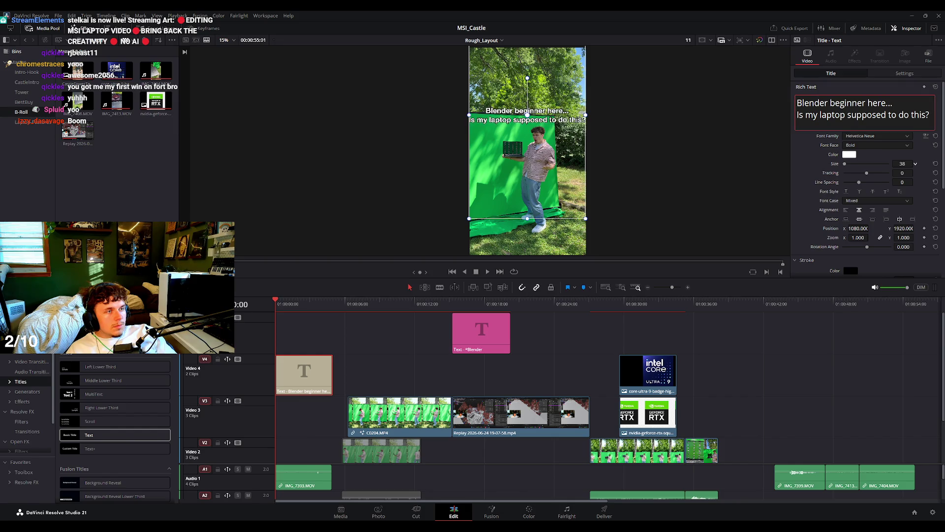
pyautogui.click(488, 161)
pyautogui.moveTo(544, 129); pyautogui.dragTo(544, 118)
pyautogui.press('space')
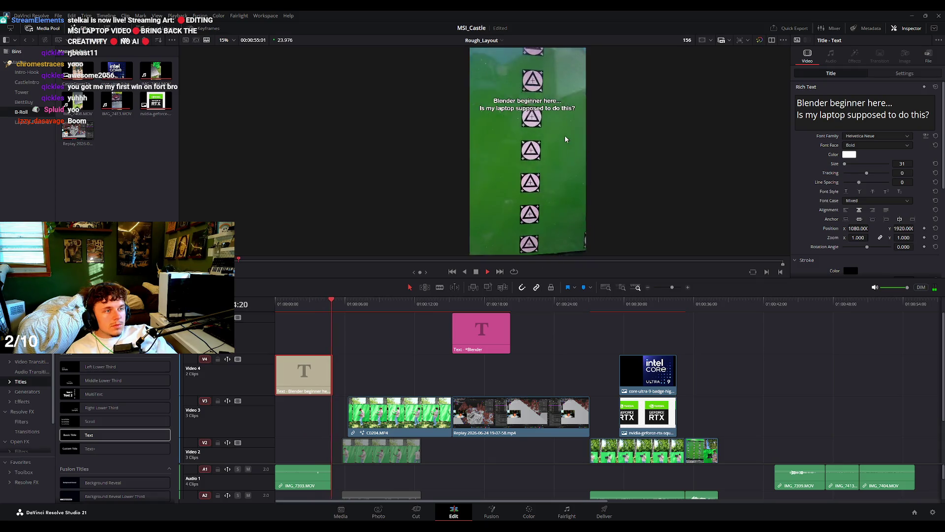
pyautogui.press('space')
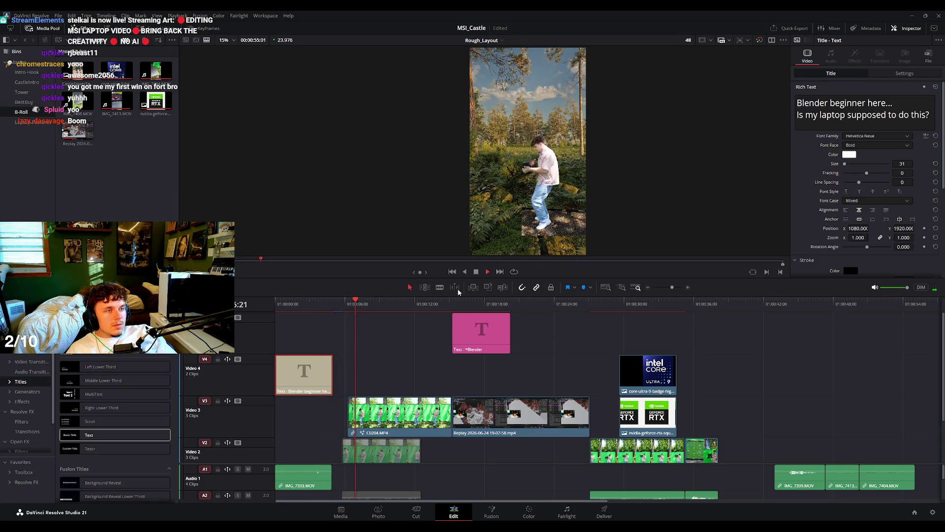
# Copy the Blender note to the forest shot and retitle it 'White flash into scene*'.
pyautogui.click(354, 306)
pyautogui.click(379, 364)
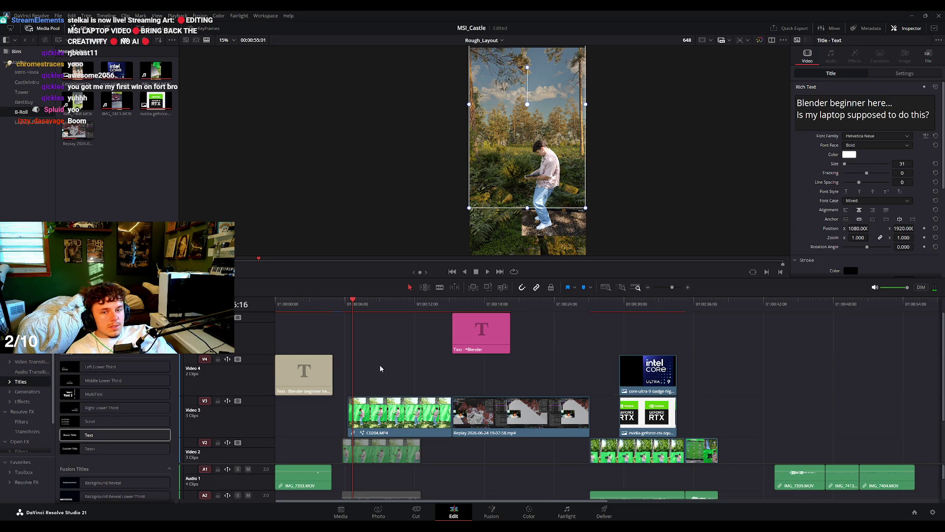
pyautogui.keyDown('alt'); pyautogui.moveTo(476, 335); pyautogui.dragTo(373, 336); pyautogui.keyUp('alt')
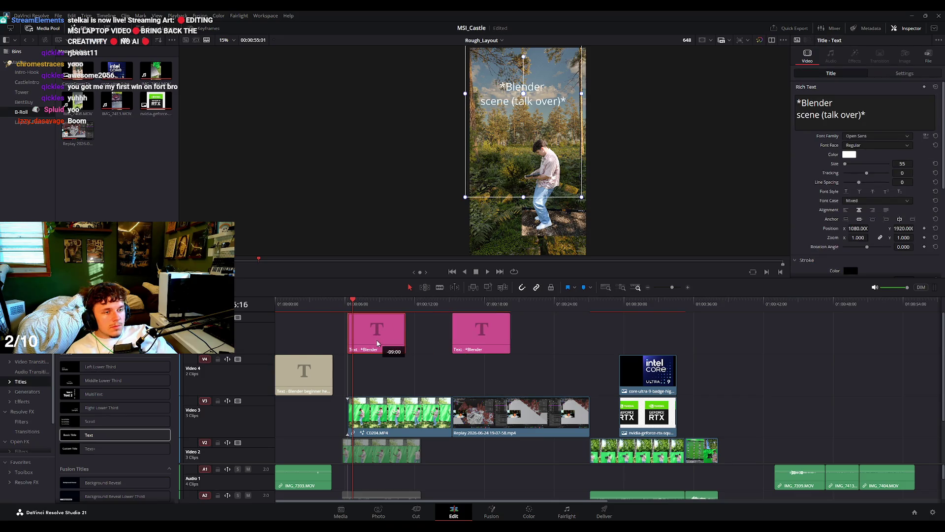
pyautogui.tripleClick(798, 100)
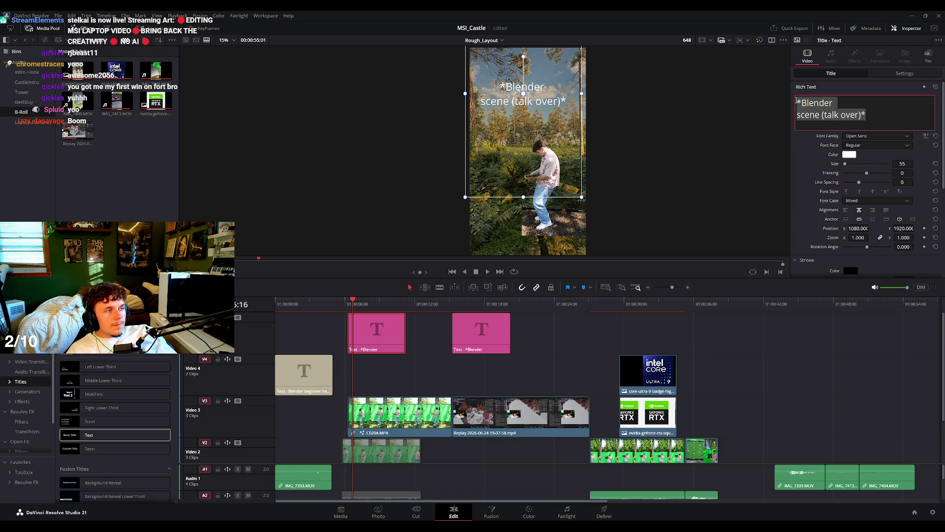
pyautogui.press('BackSpace')
pyautogui.write('White flas')
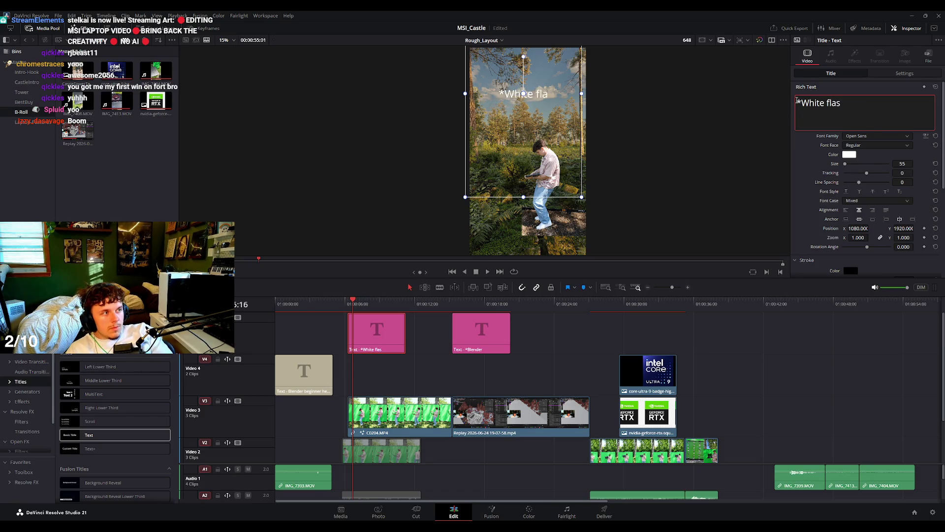
pyautogui.write('h into')
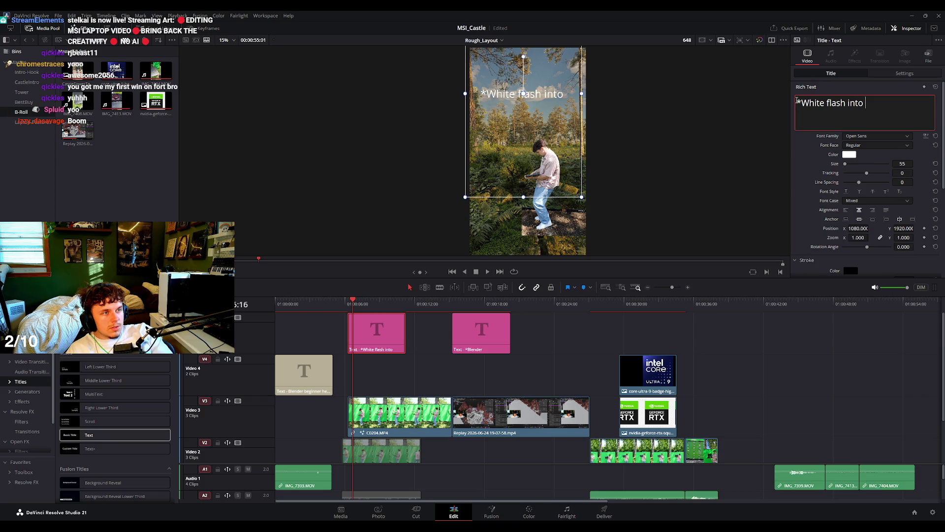
pyautogui.write(' scene*')
pyautogui.click(419, 320)
pyautogui.press('space')
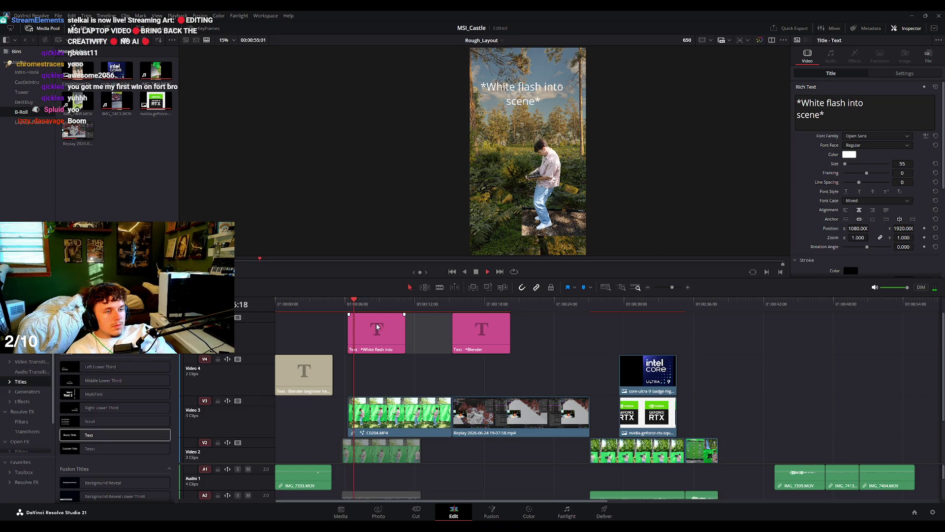
pyautogui.press('space')
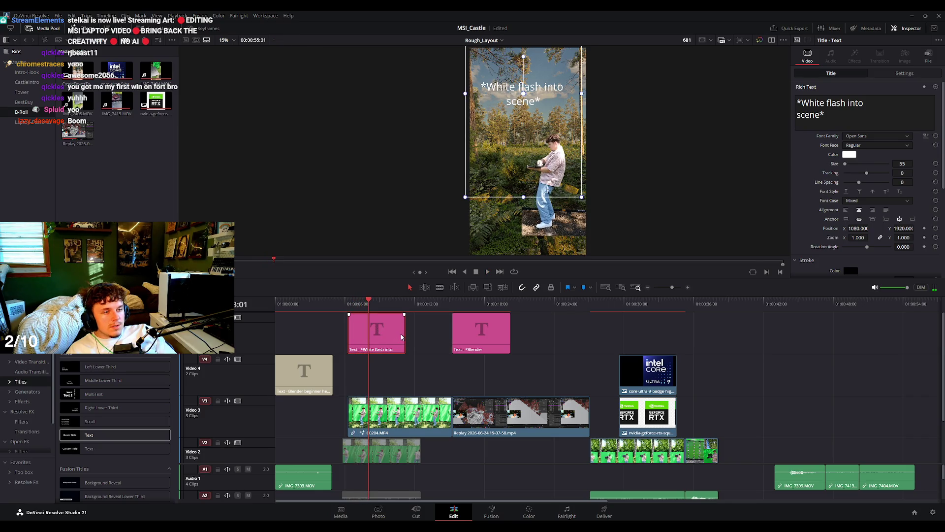
# Place a copy of the White flash note just before the Blender note and play it.
pyautogui.moveTo(404, 334)
pyautogui.mouseDown()
pyautogui.moveTo(368, 333)
pyautogui.moveTo(441, 340)
pyautogui.mouseUp()
pyautogui.press('Down')
pyautogui.press('space')
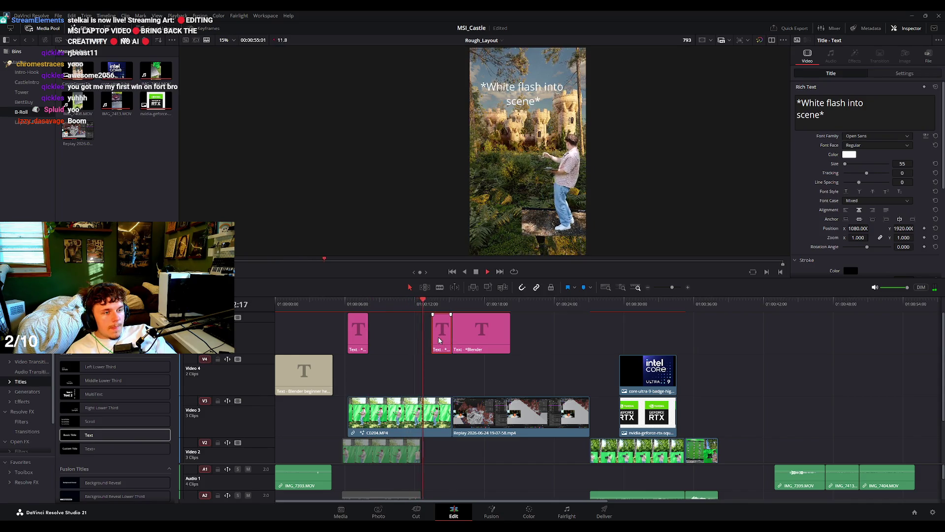
# Reword the copied note to 'White flash exit scene' and play it back.
pyautogui.press('space')
pyautogui.doubleClick(855, 103)
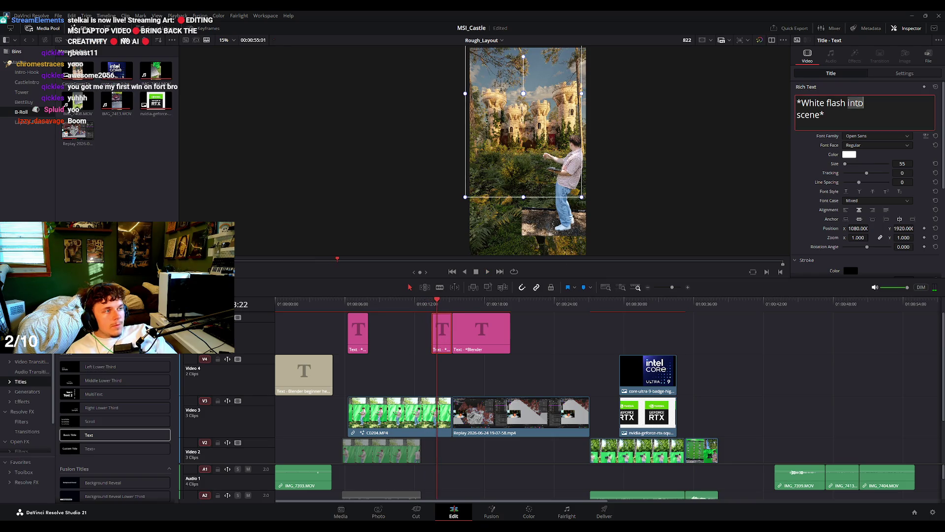
pyautogui.write('exit')
pyautogui.click(554, 342)
pyautogui.press('space')
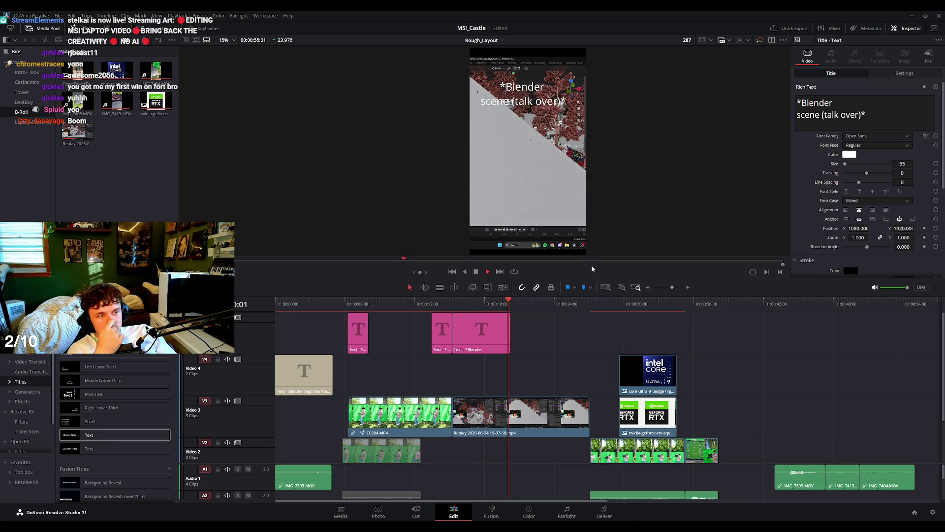
pyautogui.press('space')
# Lengthen the Blender note over the Blender clip and add a third line 'not final video'.
pyautogui.moveTo(510, 336); pyautogui.dragTo(588, 344)
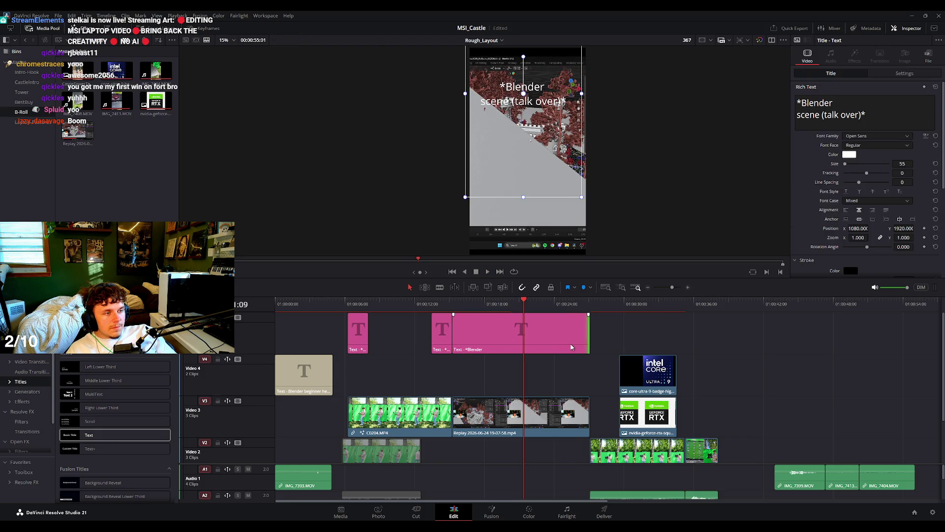
pyautogui.click(890, 116)
pyautogui.write('f')
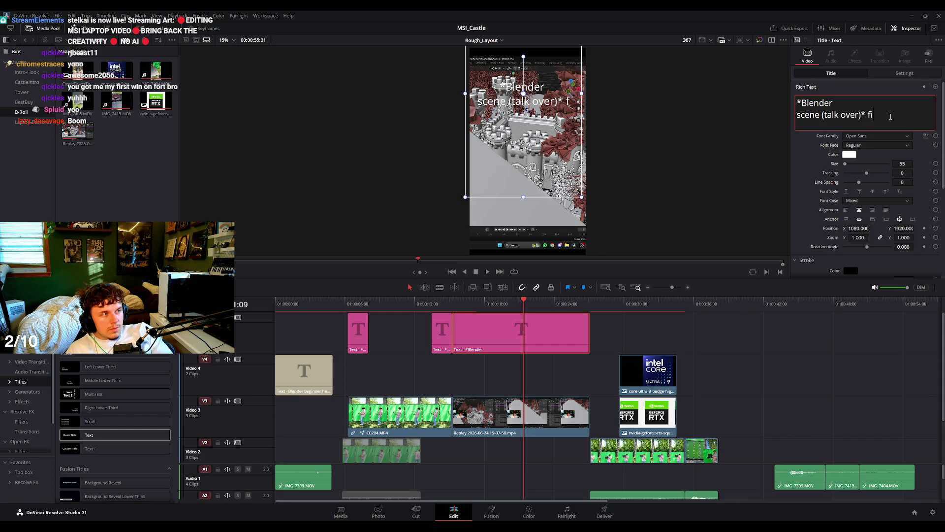
pyautogui.press('Return')
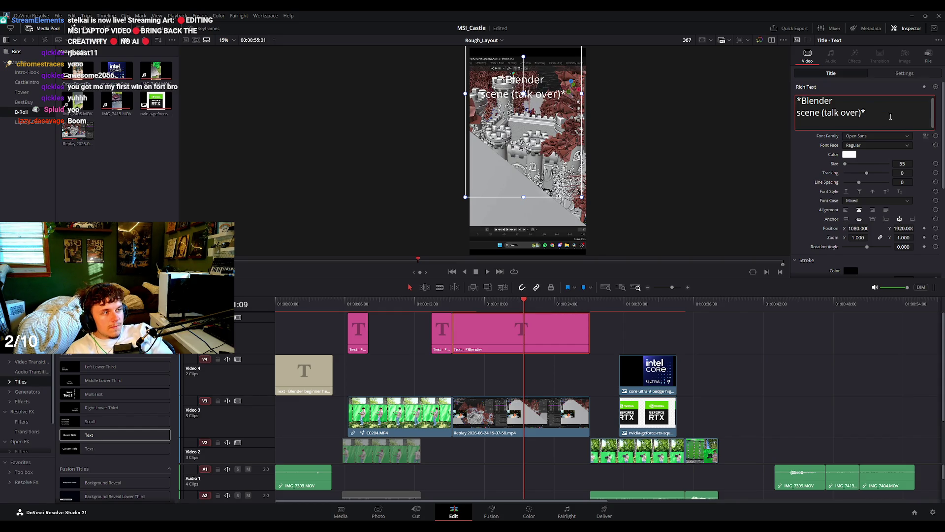
pyautogui.write('filler video')
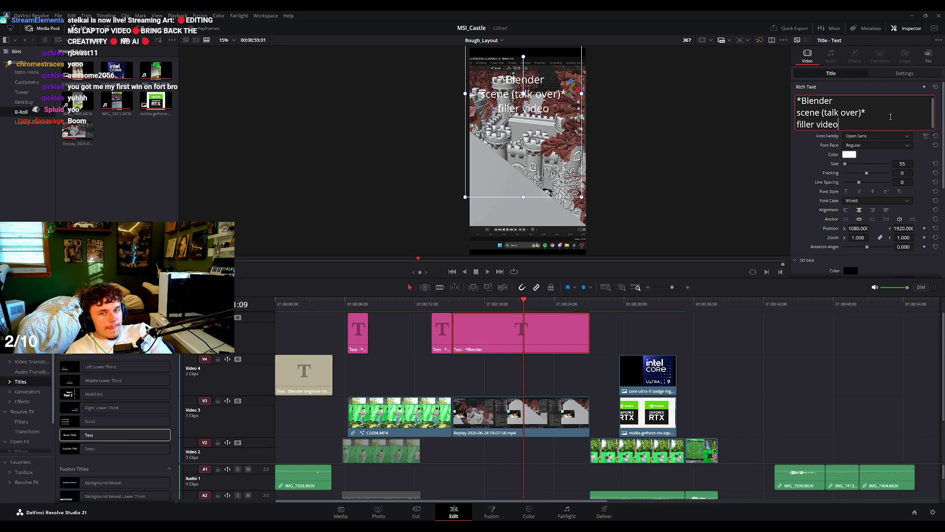
pyautogui.press('BackSpace')
pyautogui.press('BackSpace')
pyautogui.press('BackSpace')
pyautogui.press('BackSpace')
pyautogui.press('BackSpace')
pyautogui.press('BackSpace')
pyautogui.press('BackSpace')
pyautogui.write('not final vid')
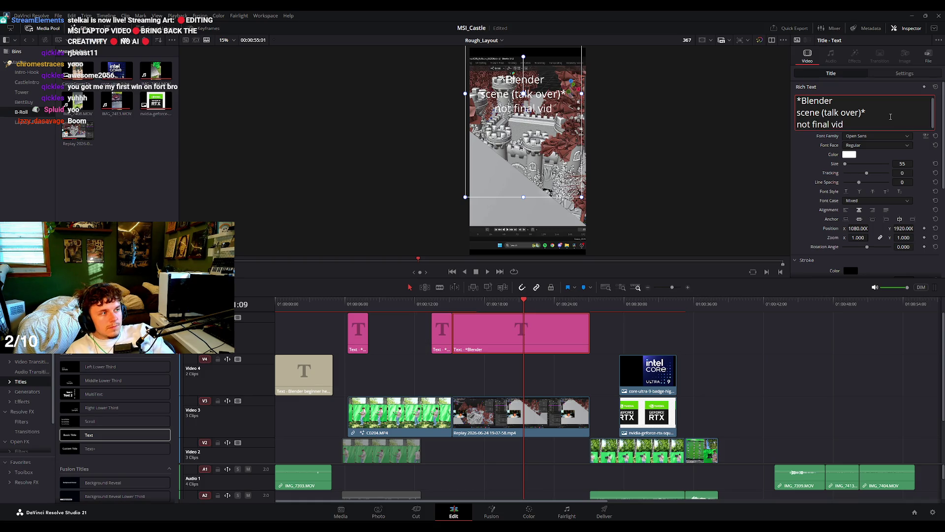
pyautogui.write('eo')
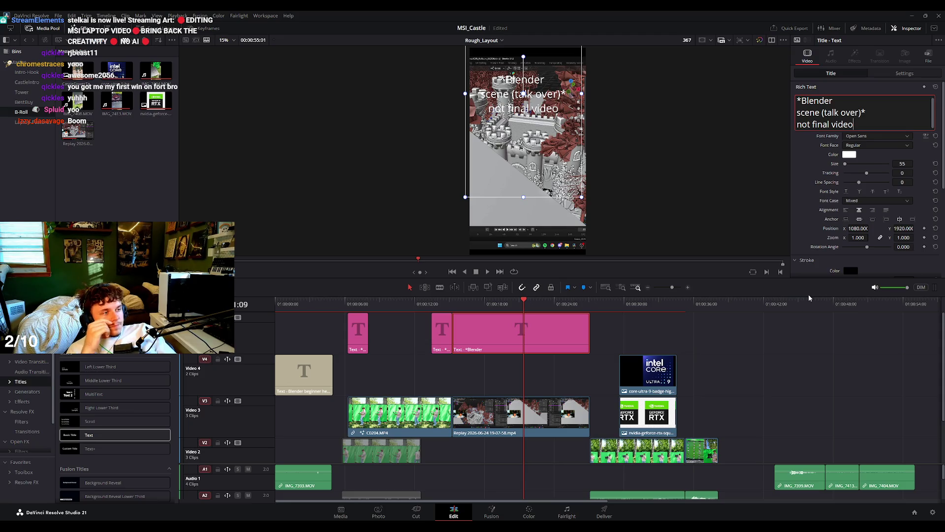
pyautogui.click(799, 394)
pyautogui.press('space')
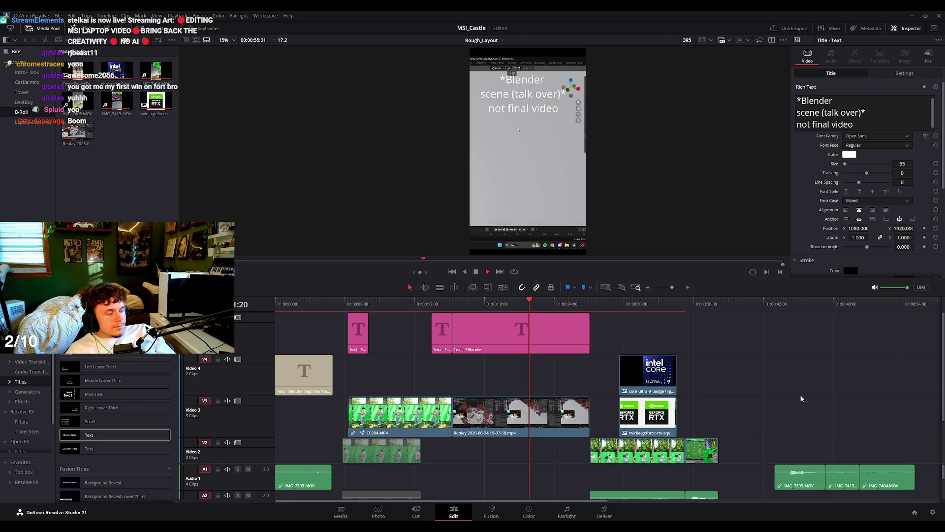
pyautogui.press('space')
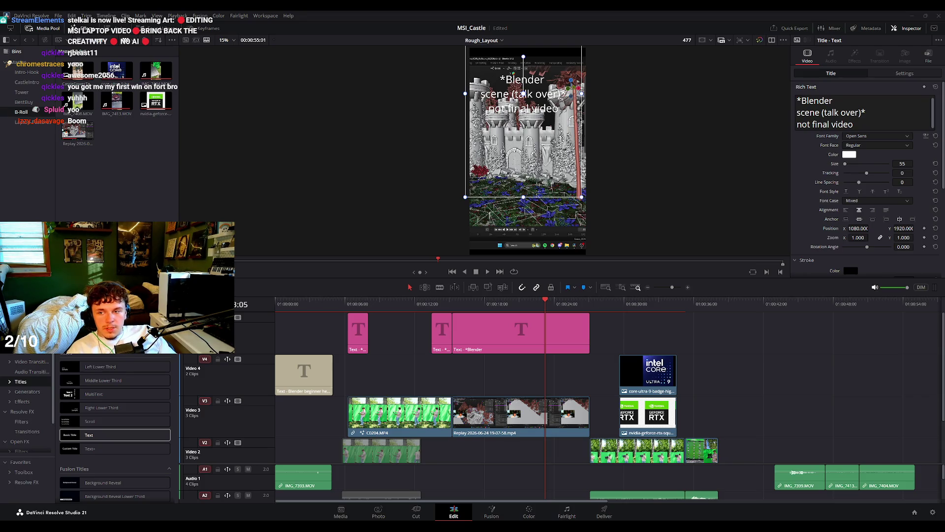
pyautogui.moveTo(406, 301); pyautogui.dragTo(509, 301)
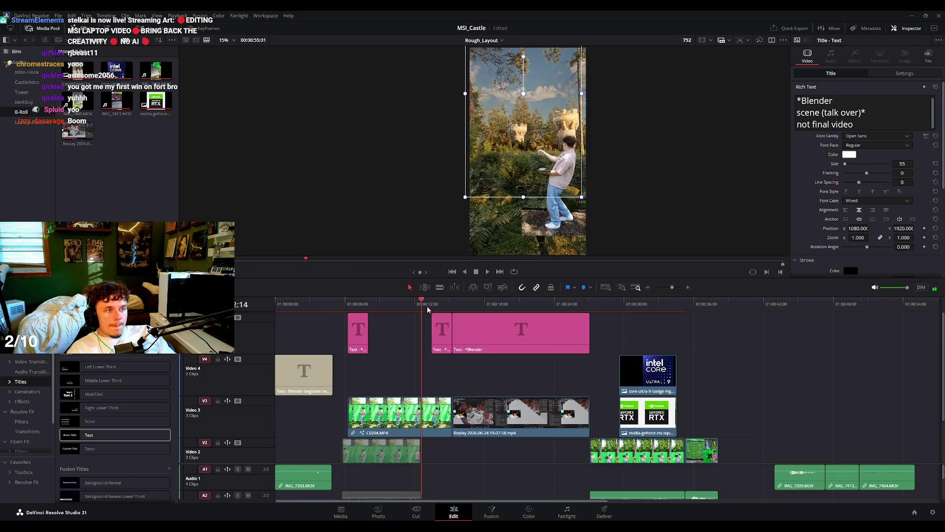
pyautogui.scroll(3, 514, 159)
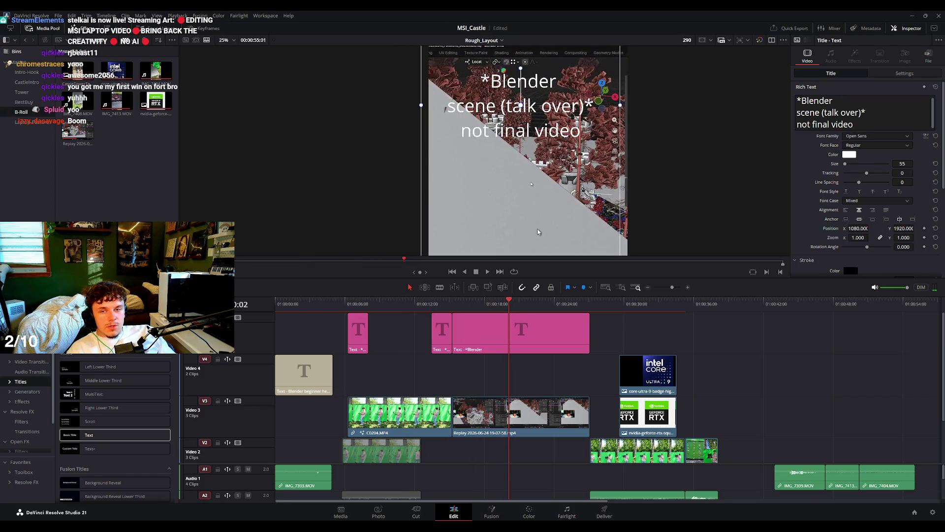
pyautogui.moveTo(487, 302); pyautogui.dragTo(303, 323)
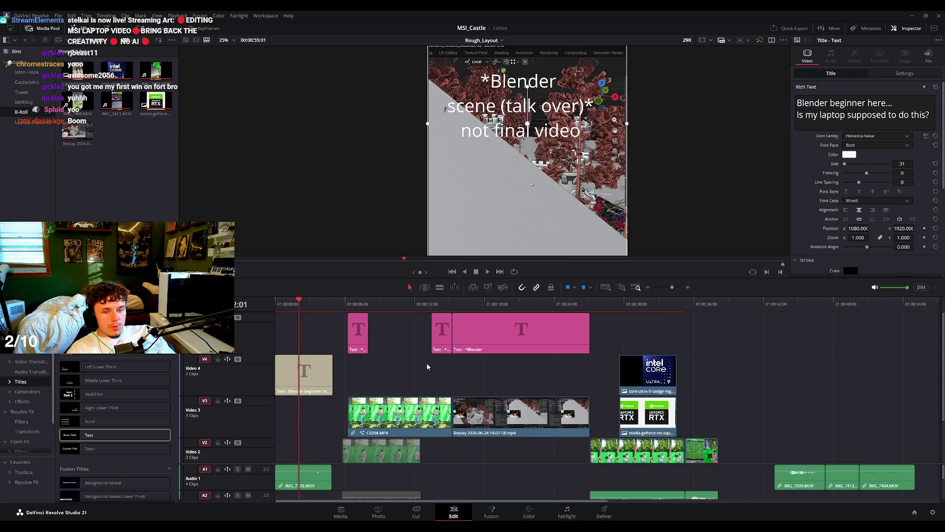
pyautogui.press('Home')
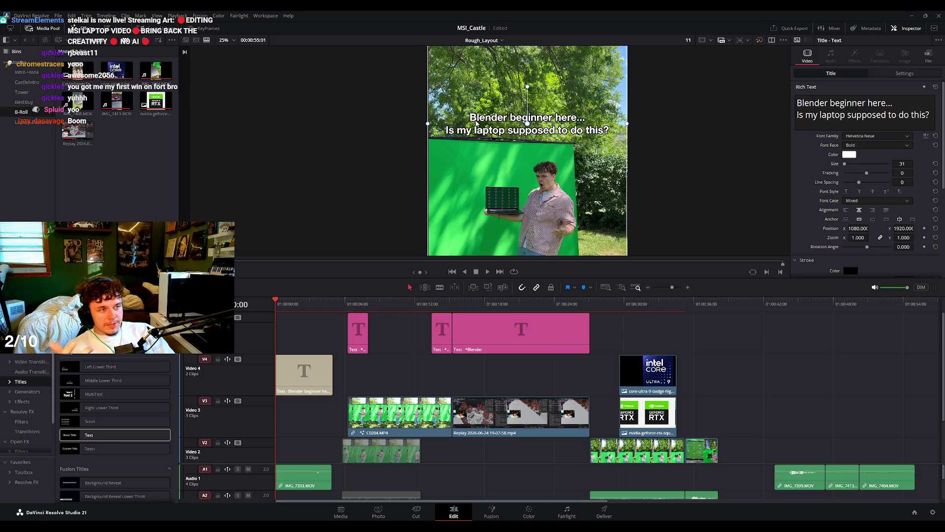
pyautogui.scroll(1, 559, 127)
pyautogui.scroll(1, 560, 126)
pyautogui.moveTo(559, 126); pyautogui.dragTo(520, 153)
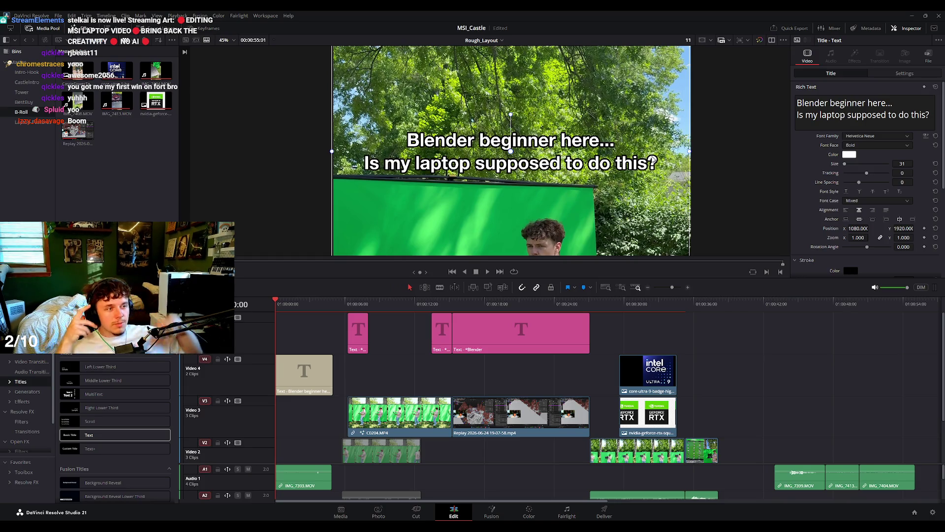
pyautogui.scroll(-2, 449, 174)
pyautogui.press('space')
pyautogui.click(316, 303)
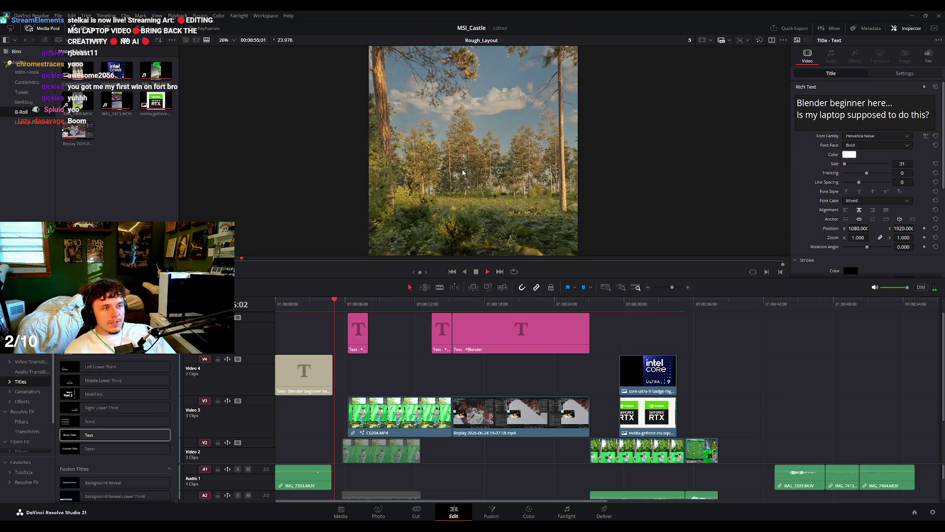
pyautogui.press('space')
pyautogui.press('space')
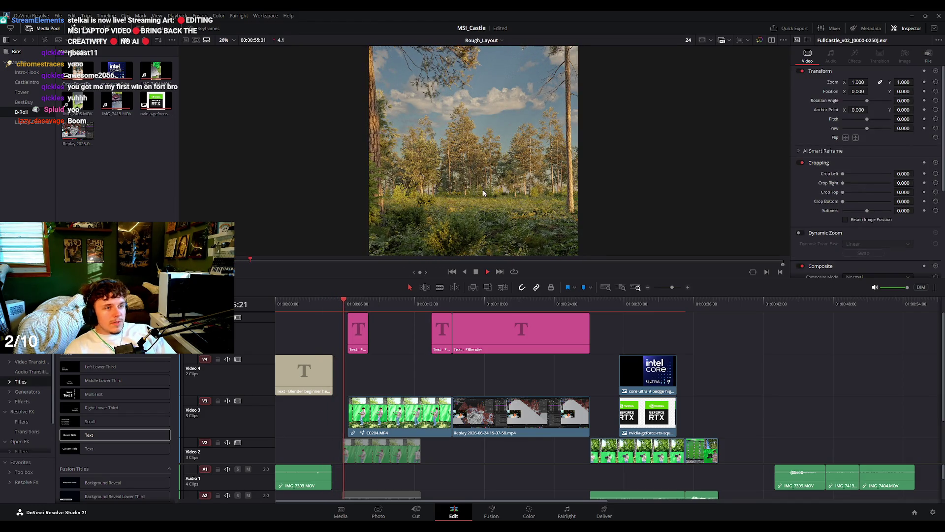
pyautogui.scroll(1, 488, 181)
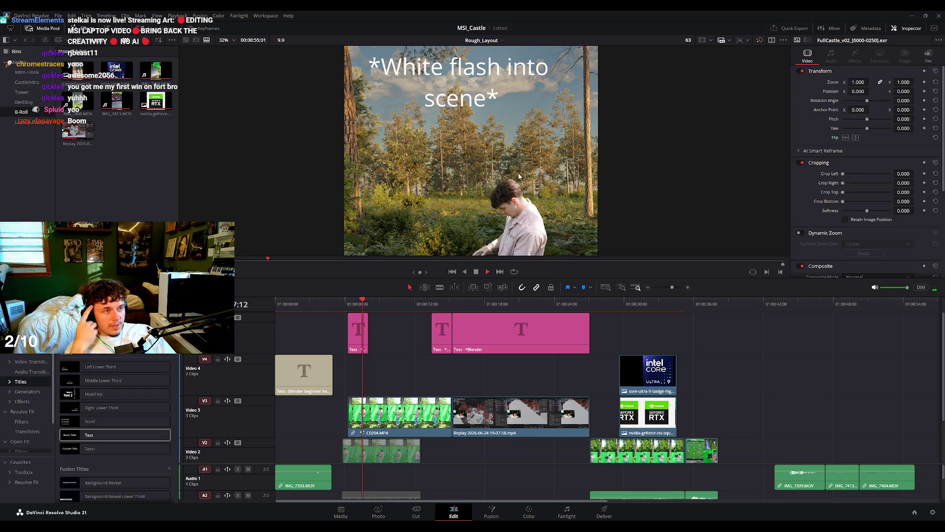
pyautogui.scroll(-1, 521, 181)
pyautogui.click(516, 154)
pyautogui.press('space')
pyautogui.press('space')
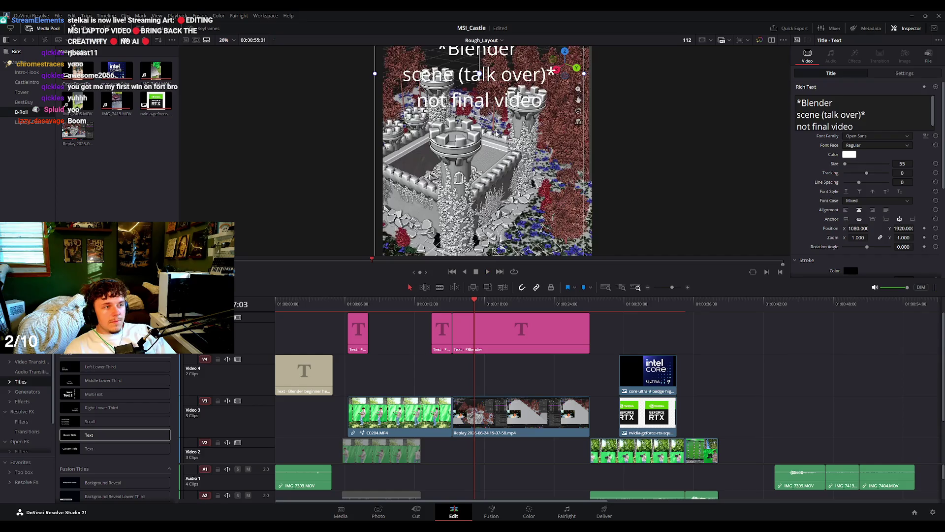
pyautogui.click(474, 298)
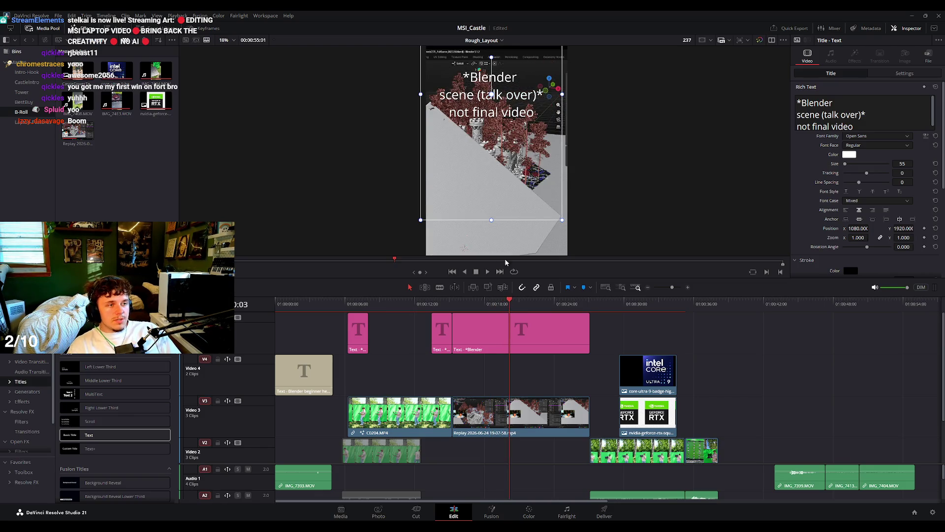
pyautogui.press('space')
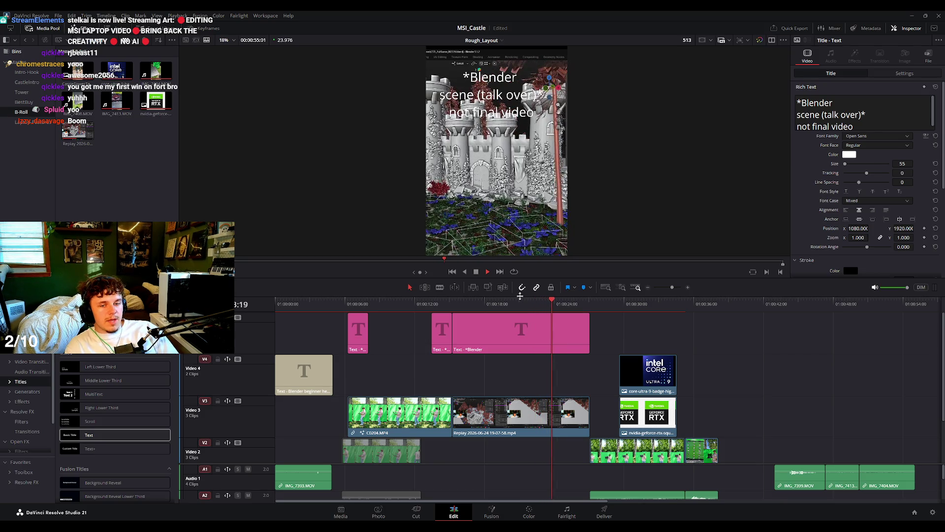
pyautogui.click(580, 301)
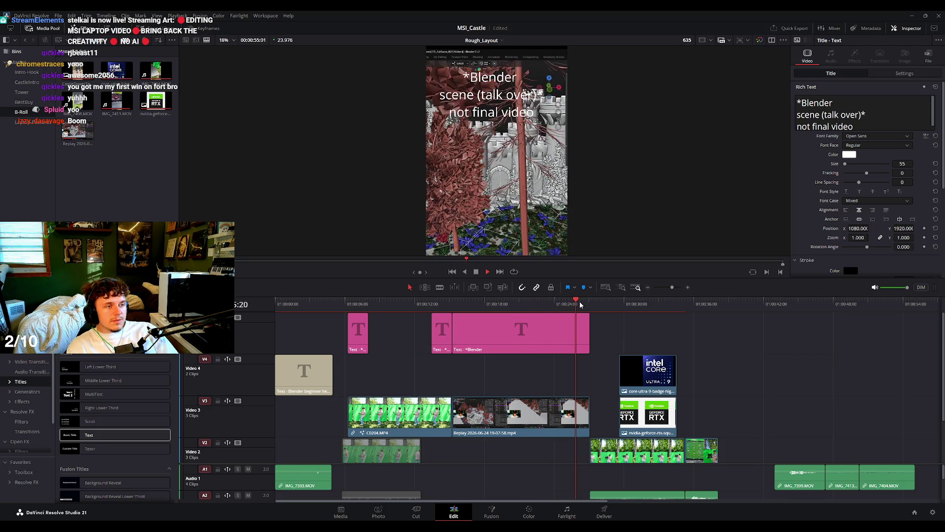
pyautogui.press('space')
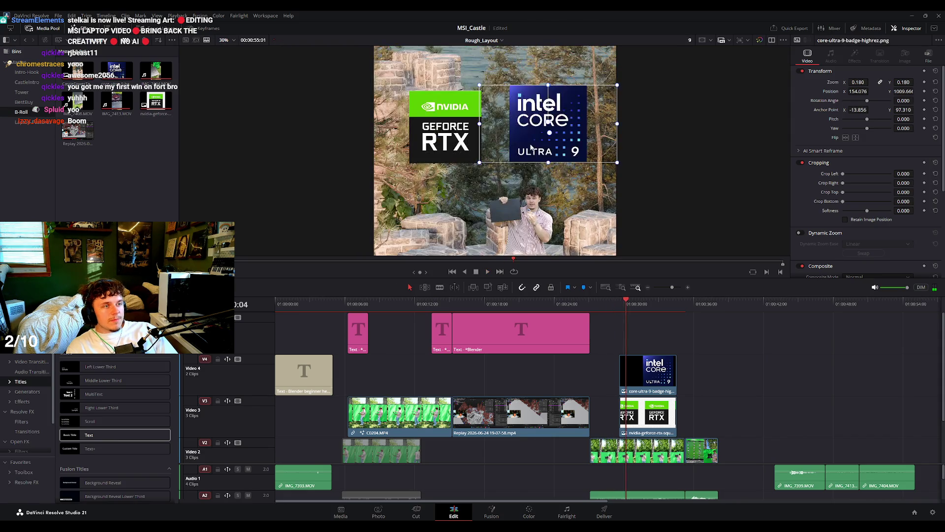
pyautogui.press('space')
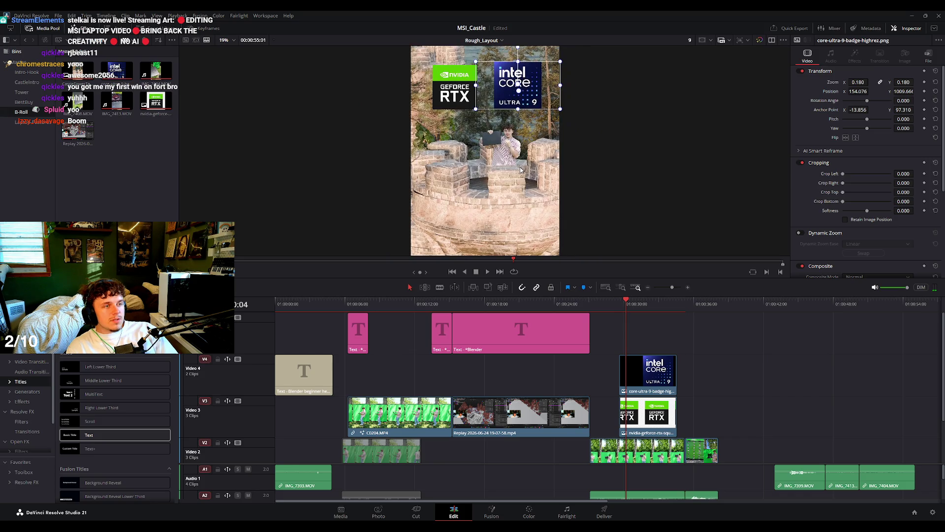
pyautogui.click(657, 306)
pyautogui.click(672, 305)
pyautogui.press('space')
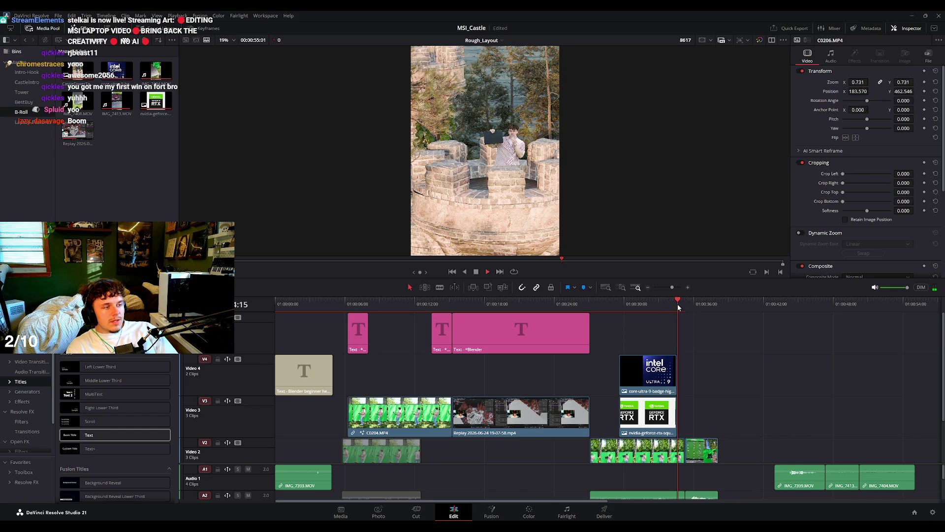
pyautogui.moveTo(696, 306); pyautogui.dragTo(692, 309)
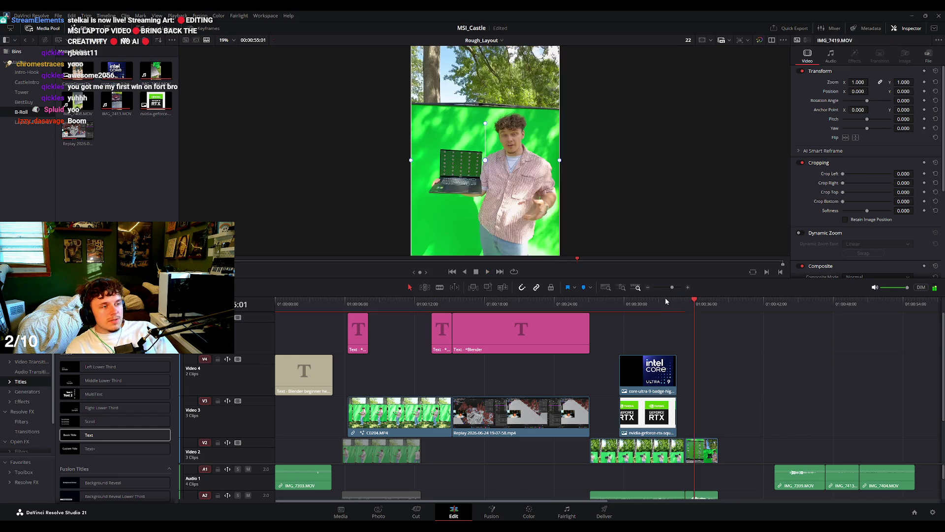
pyautogui.press('space')
pyautogui.press('space')
pyautogui.moveTo(744, 309); pyautogui.dragTo(788, 313)
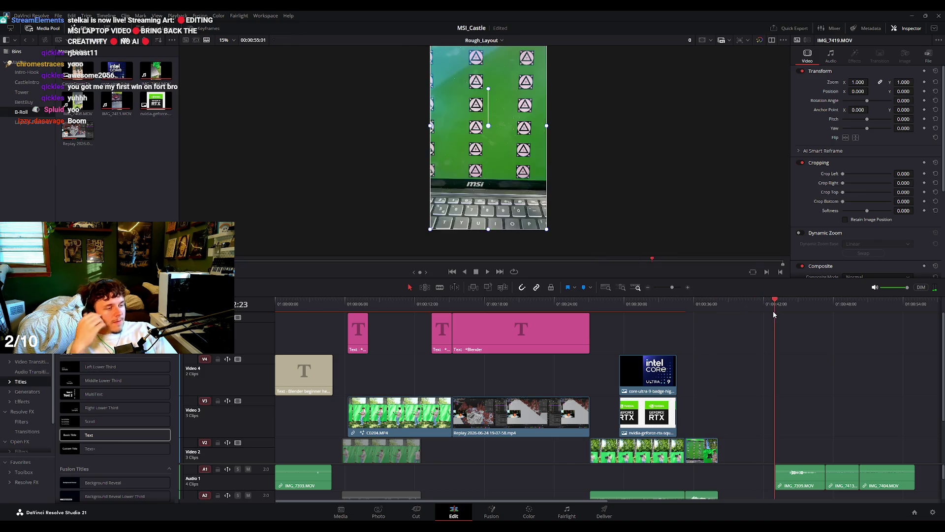
pyautogui.press('space')
pyautogui.scroll(-3, 815, 359)
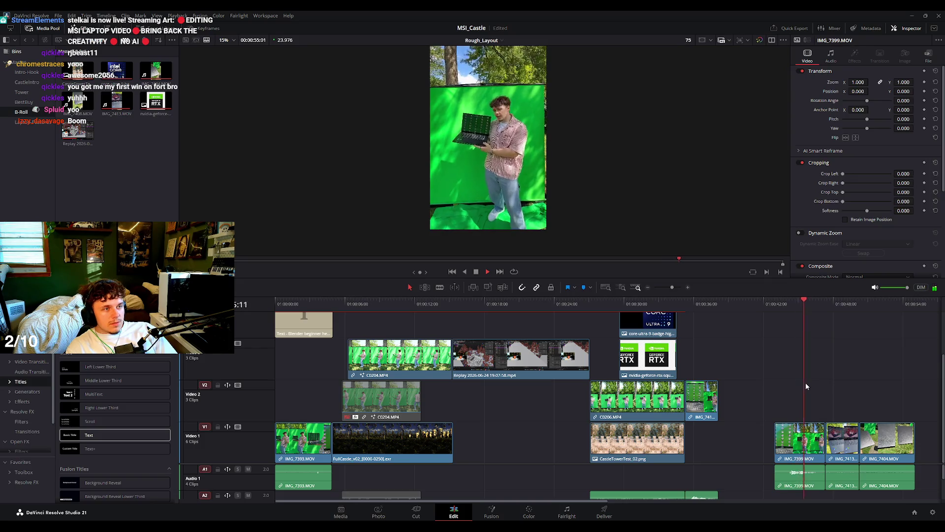
pyautogui.press('space')
pyautogui.moveTo(789, 306); pyautogui.dragTo(810, 308)
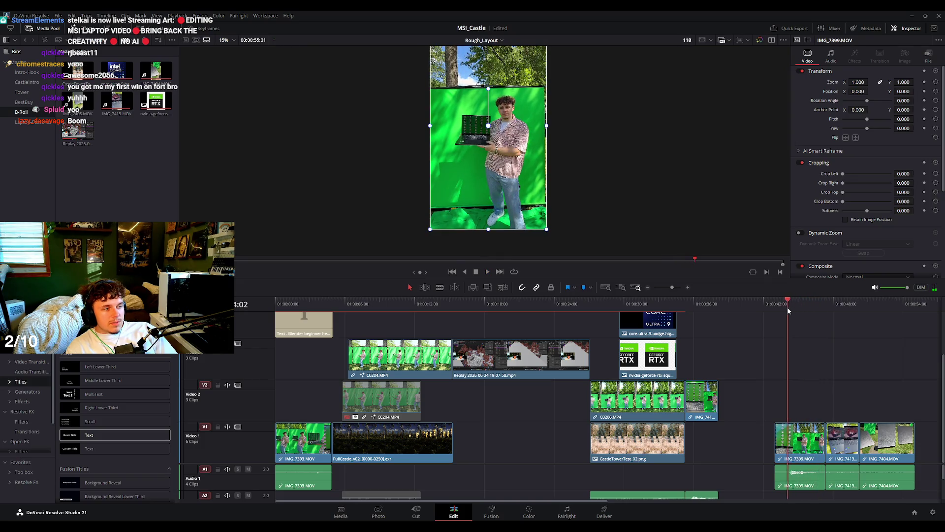
pyautogui.press('space')
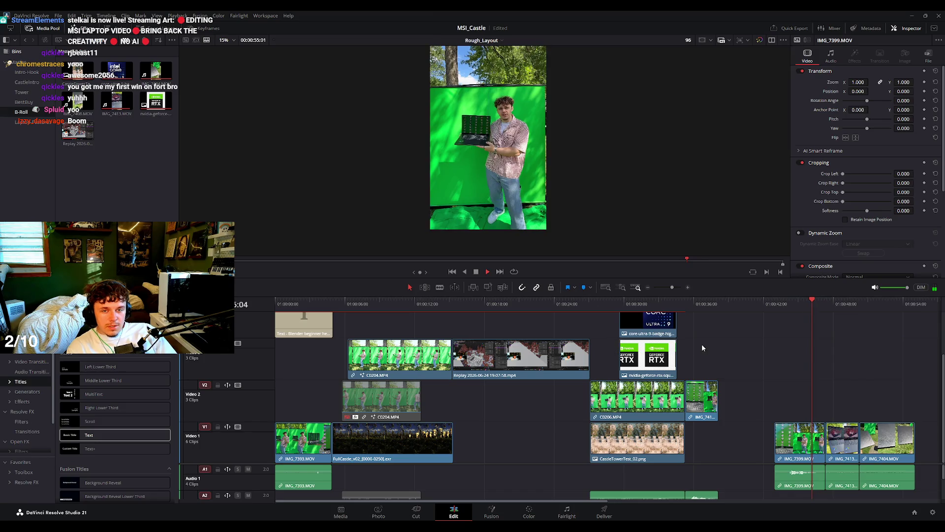
pyautogui.press('space')
pyautogui.moveTo(837, 310); pyautogui.dragTo(844, 310)
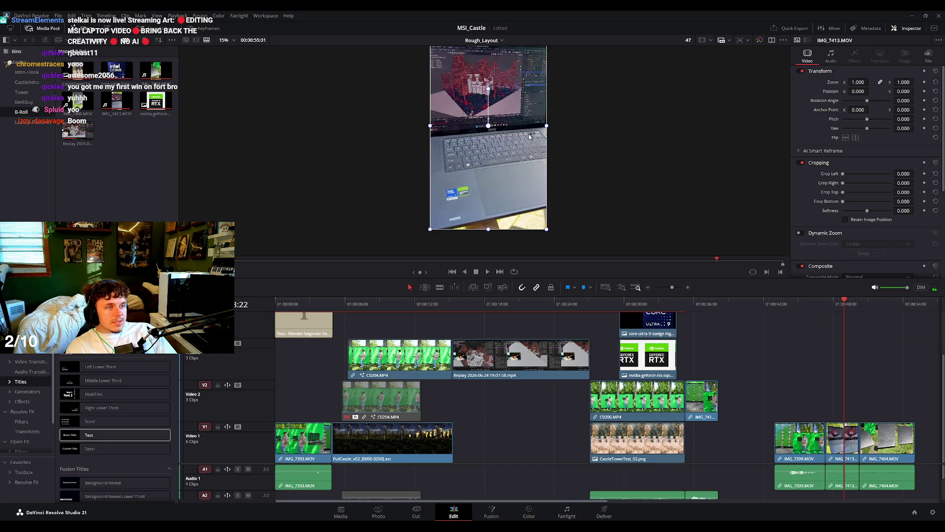
pyautogui.press('space')
pyautogui.scroll(2, 517, 143)
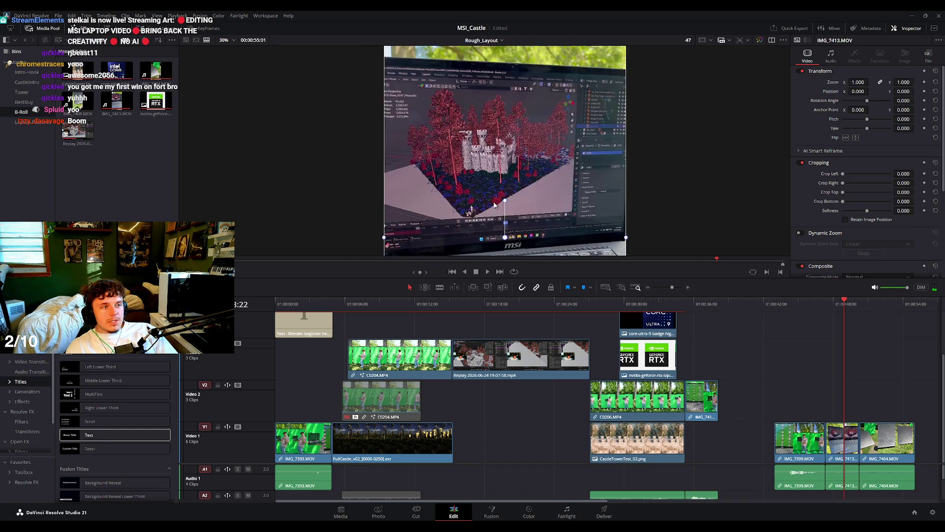
pyautogui.press('space')
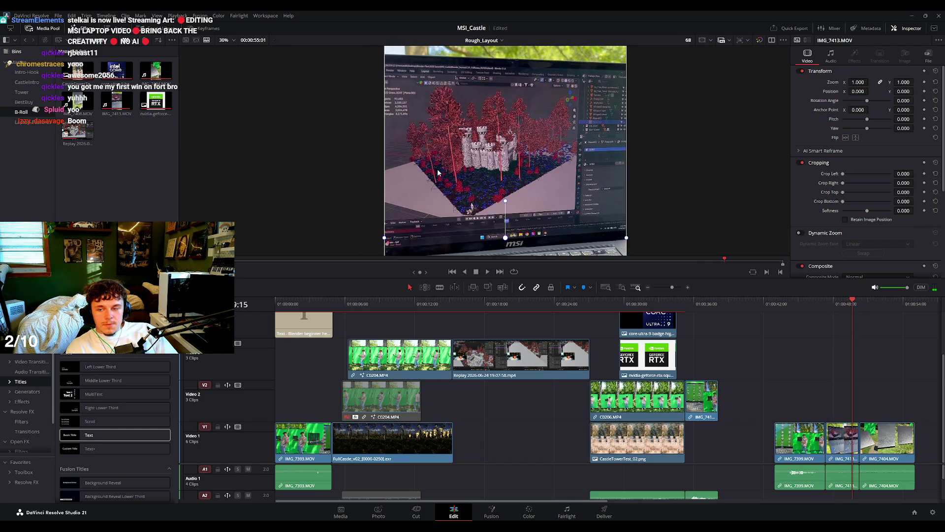
pyautogui.press('Left')
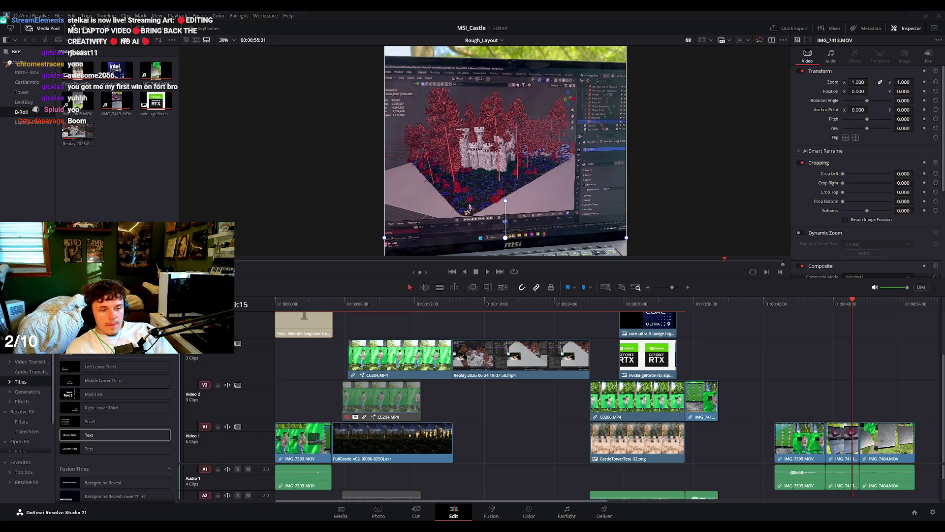
pyautogui.press('Left')
pyautogui.press('space')
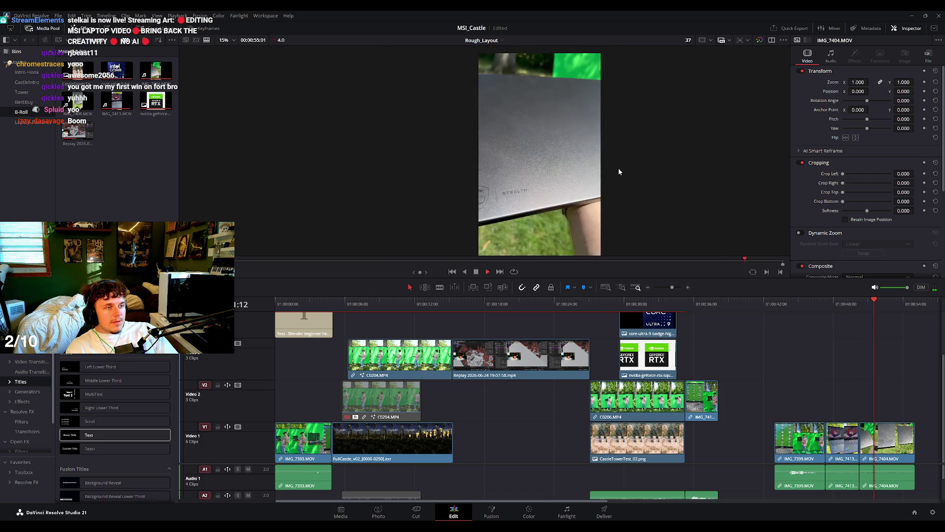
pyautogui.press('space')
pyautogui.scroll(2, 619, 172)
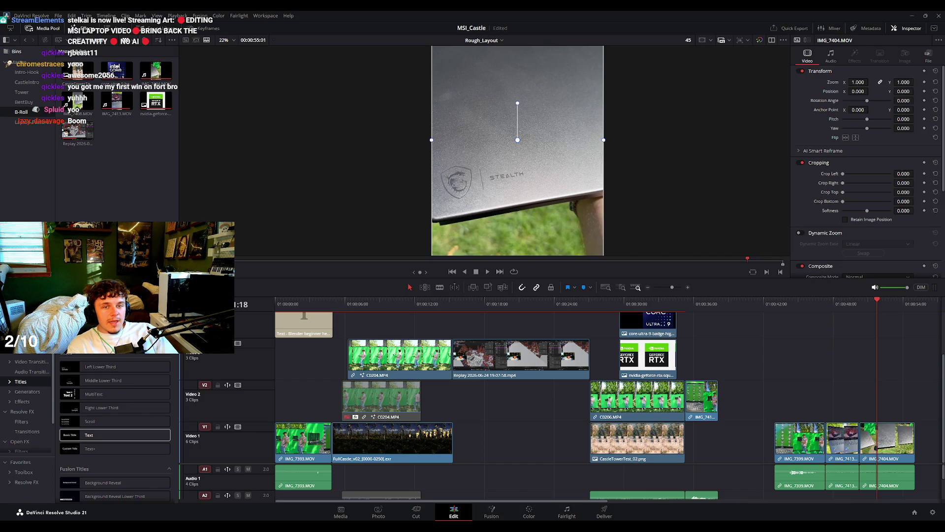
pyautogui.click(453, 305)
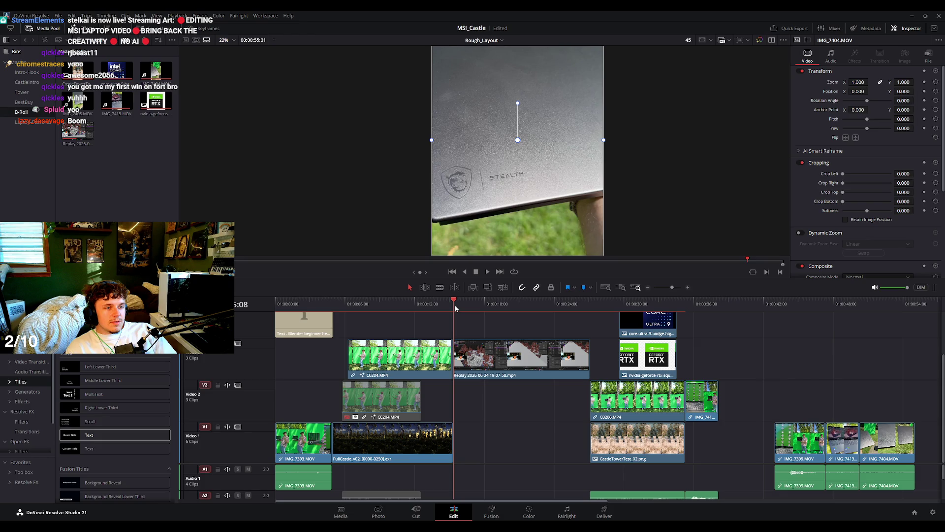
pyautogui.click(389, 304)
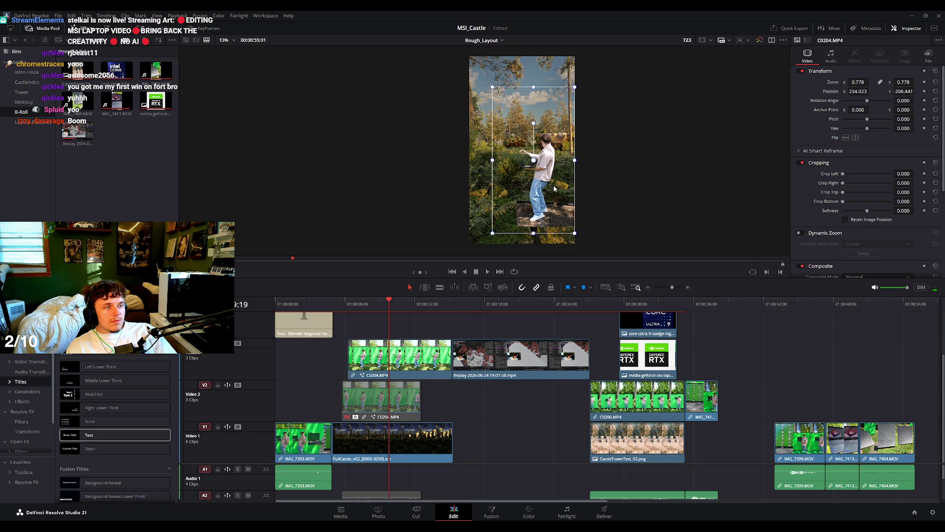
pyautogui.click(564, 305)
pyautogui.moveTo(599, 305); pyautogui.dragTo(758, 325)
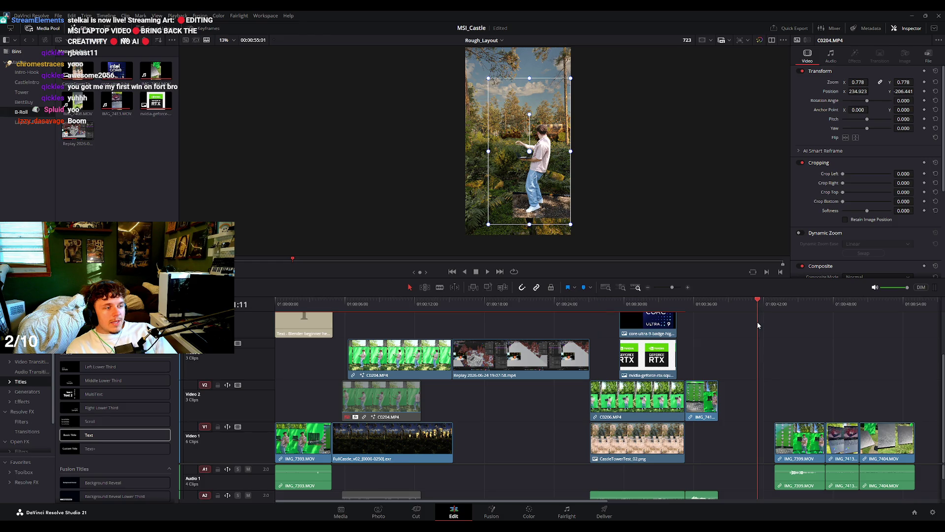
pyautogui.press('space')
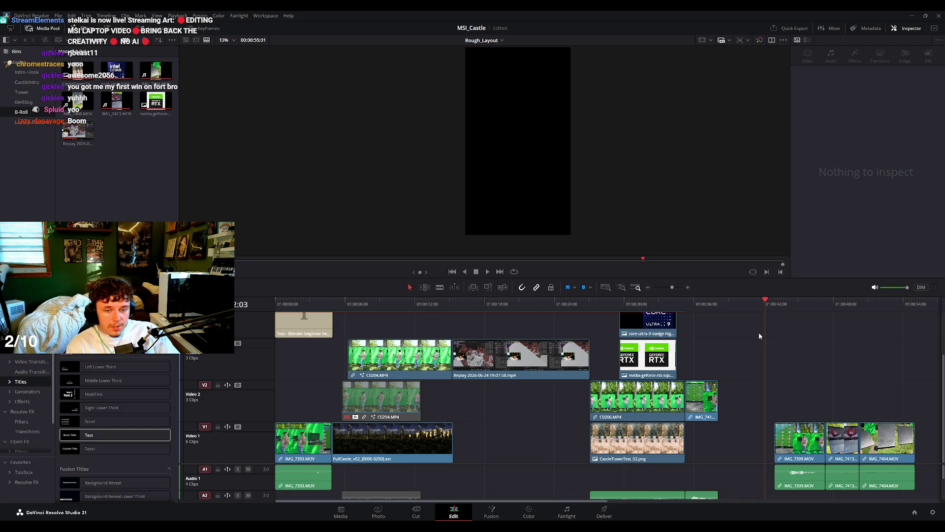
pyautogui.click(340, 304)
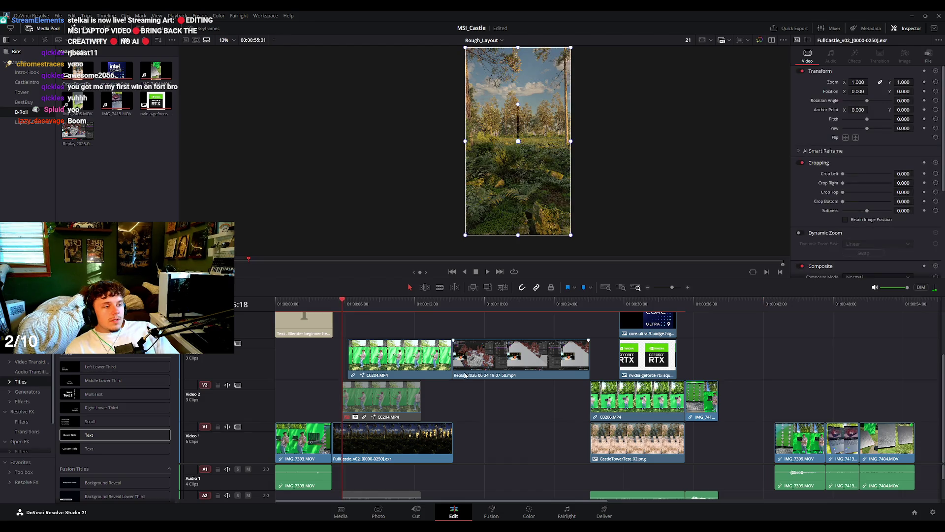
pyautogui.hotkey('ctrl', '-')
pyautogui.click(304, 302)
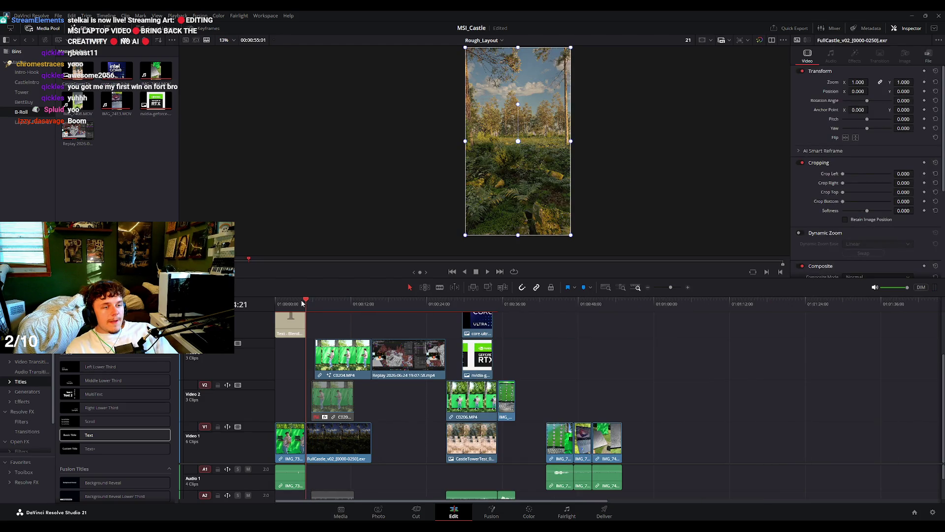
# Play the opening to check the 'Blender beginner here... Is my laptop supposed to do this?' title.
pyautogui.moveTo(303, 303); pyautogui.dragTo(408, 309)
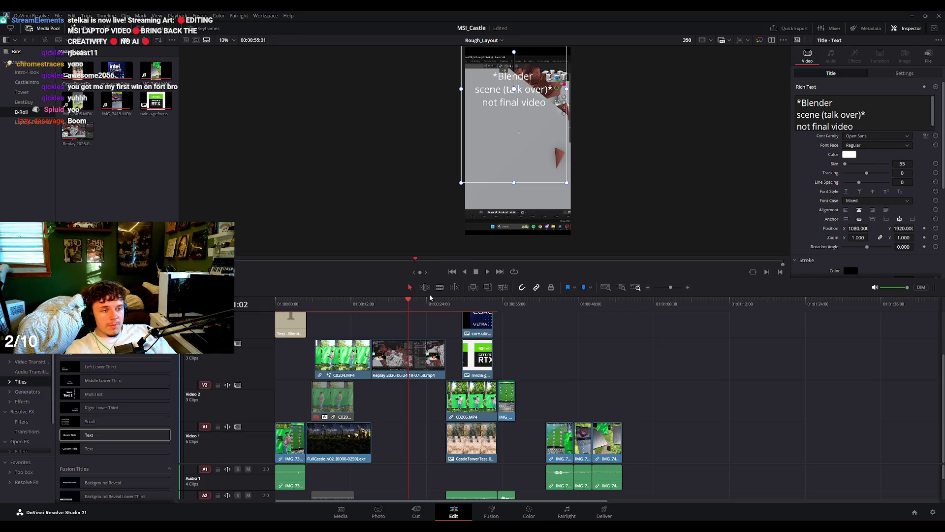
pyautogui.moveTo(429, 298); pyautogui.dragTo(278, 300)
pyautogui.press('space')
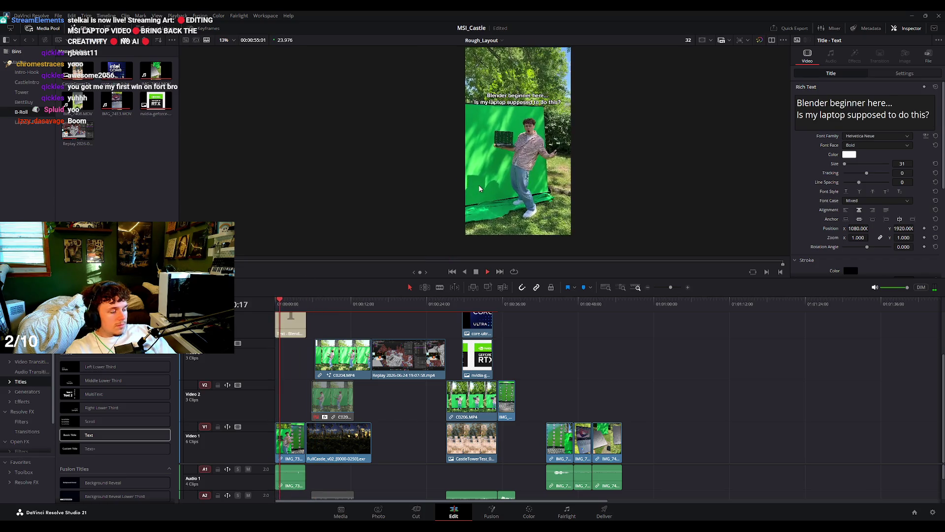
pyautogui.press('space')
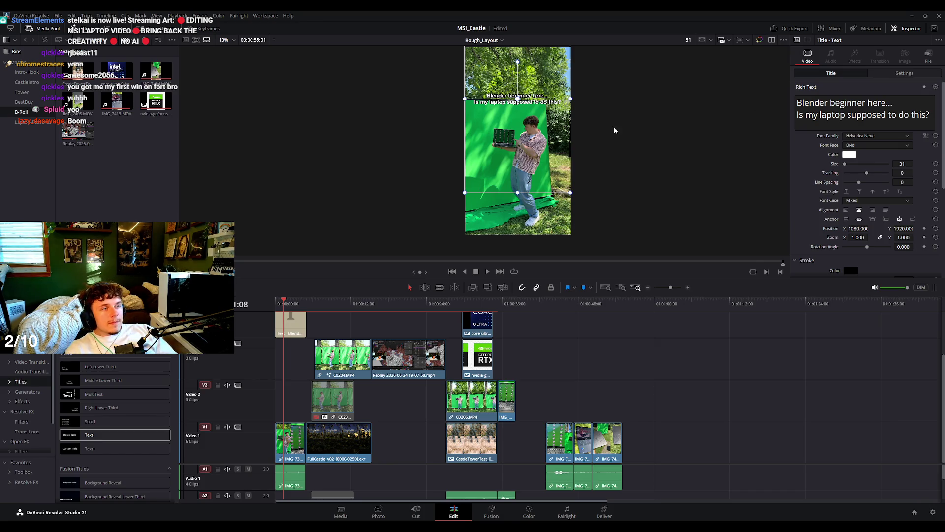
pyautogui.press('space')
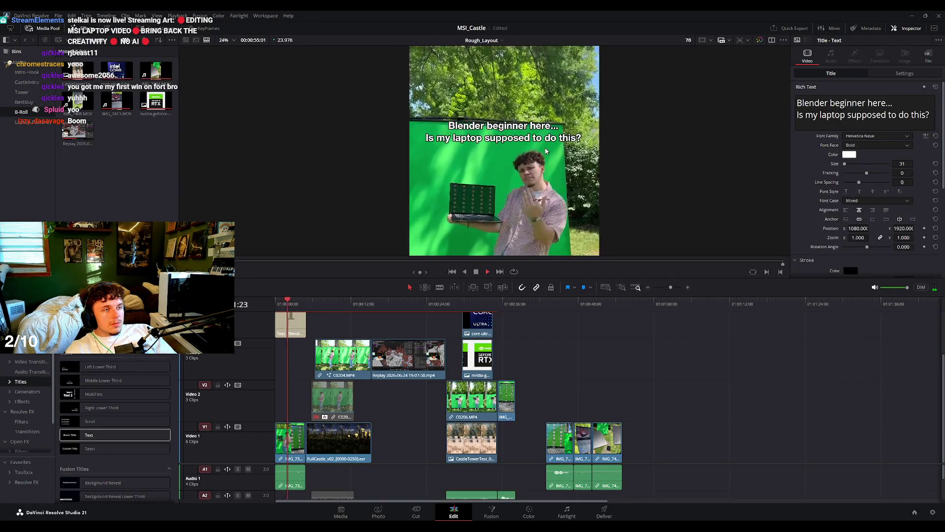
pyautogui.scroll(-5, 498, 177)
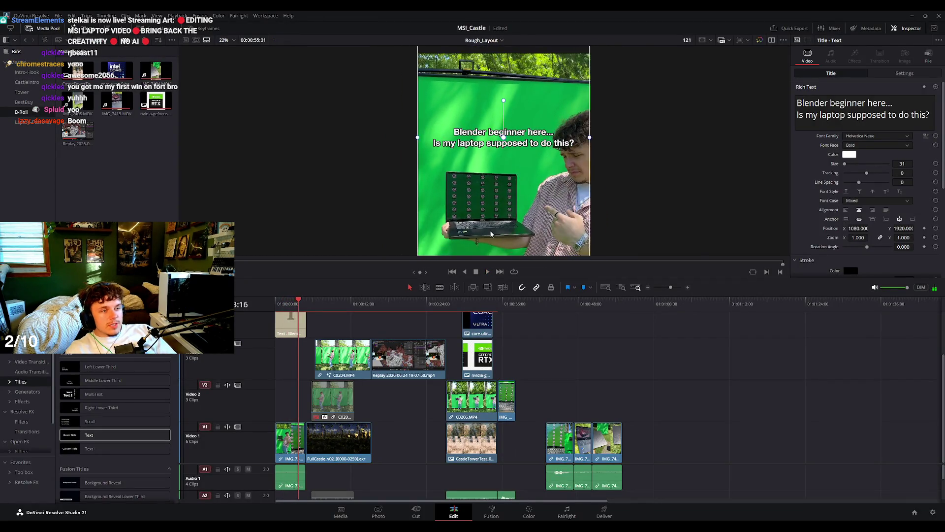
pyautogui.press('space')
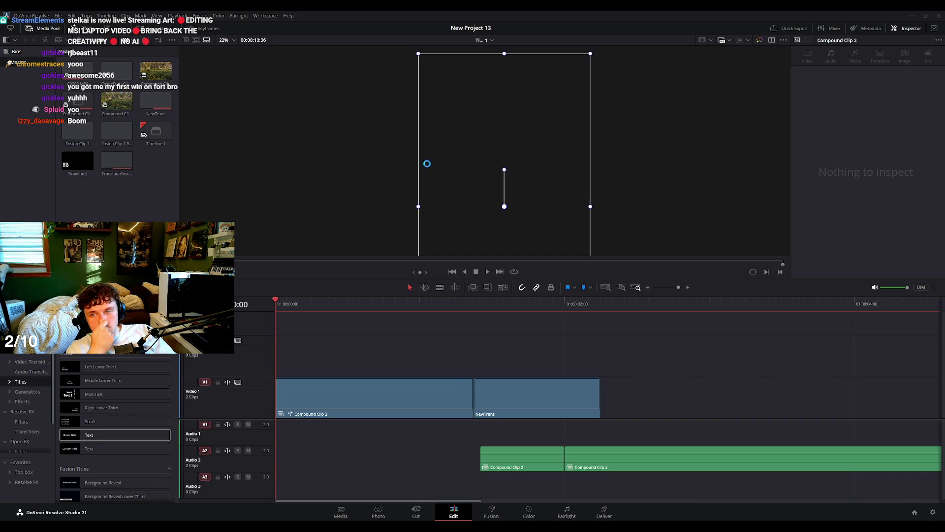
# Review the transition from the Compound Clip 2 laptop shot into the NewTrans forest shot.
pyautogui.click(382, 313)
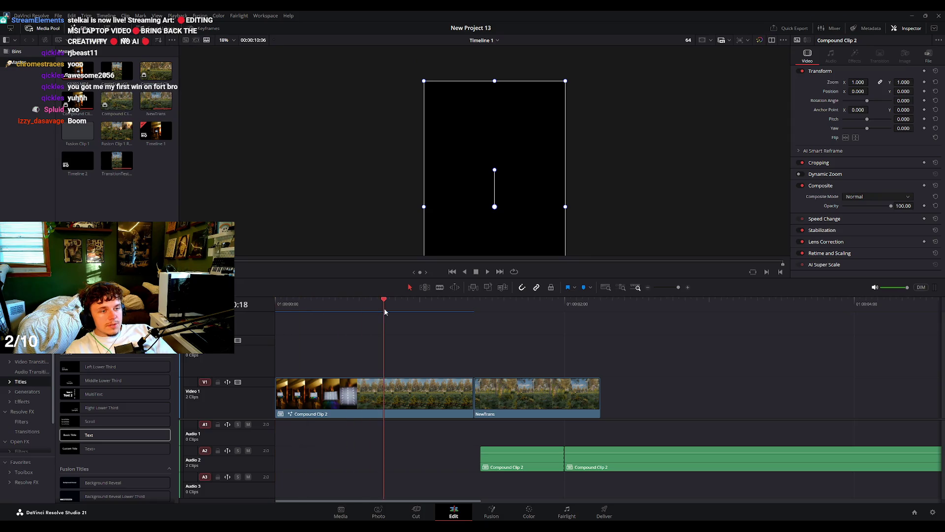
pyautogui.click(401, 313)
pyautogui.press('space')
pyautogui.moveTo(485, 303); pyautogui.dragTo(354, 314)
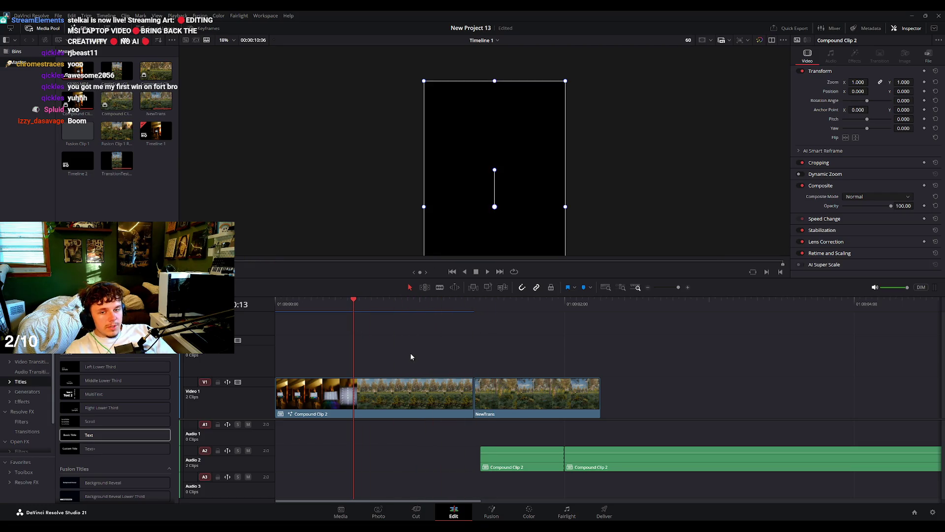
pyautogui.moveTo(373, 320); pyautogui.dragTo(530, 322)
pyautogui.click(380, 322)
pyautogui.press('space')
pyautogui.press('space')
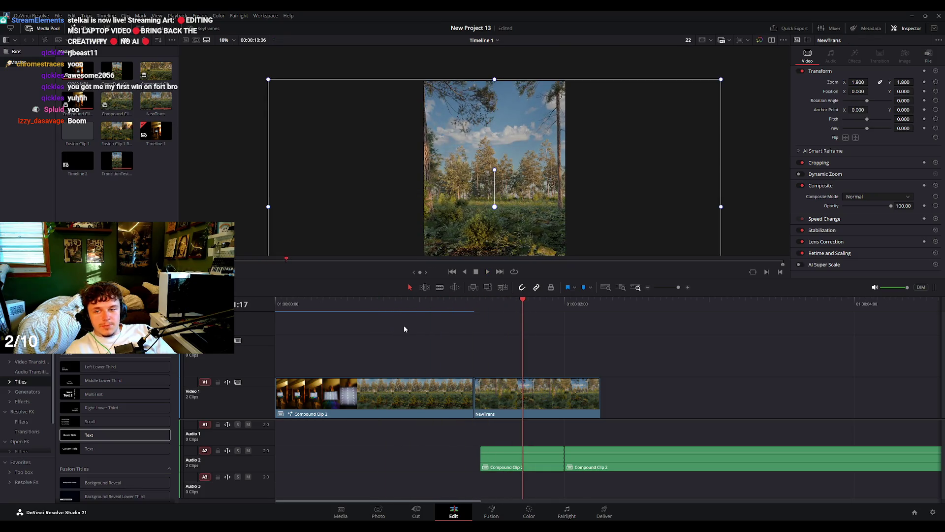
pyautogui.moveTo(429, 321)
pyautogui.mouseDown()
pyautogui.moveTo(444, 313)
pyautogui.moveTo(379, 326)
pyautogui.mouseUp()
pyautogui.press('space')
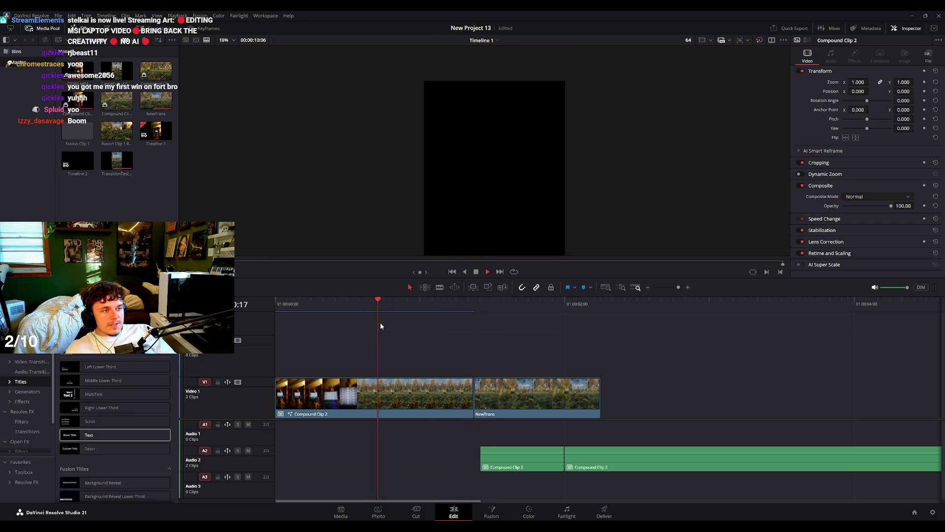
pyautogui.press('space')
pyautogui.moveTo(499, 324)
pyautogui.mouseDown()
pyautogui.moveTo(499, 313)
pyautogui.moveTo(384, 309)
pyautogui.mouseUp()
pyautogui.press('space')
# Select both V1 clips with the A2 audio and merge them into Compound Clip 4.
pyautogui.click(420, 310)
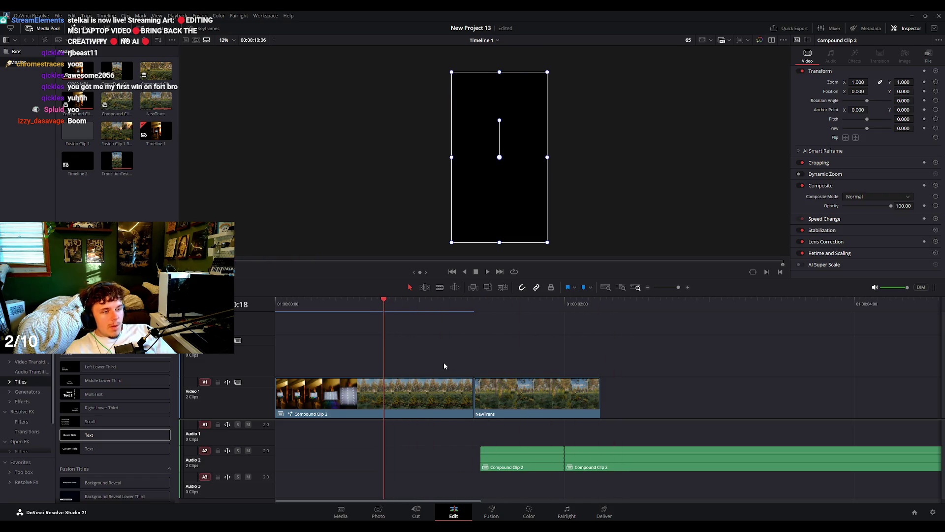
pyautogui.moveTo(435, 350); pyautogui.dragTo(613, 481)
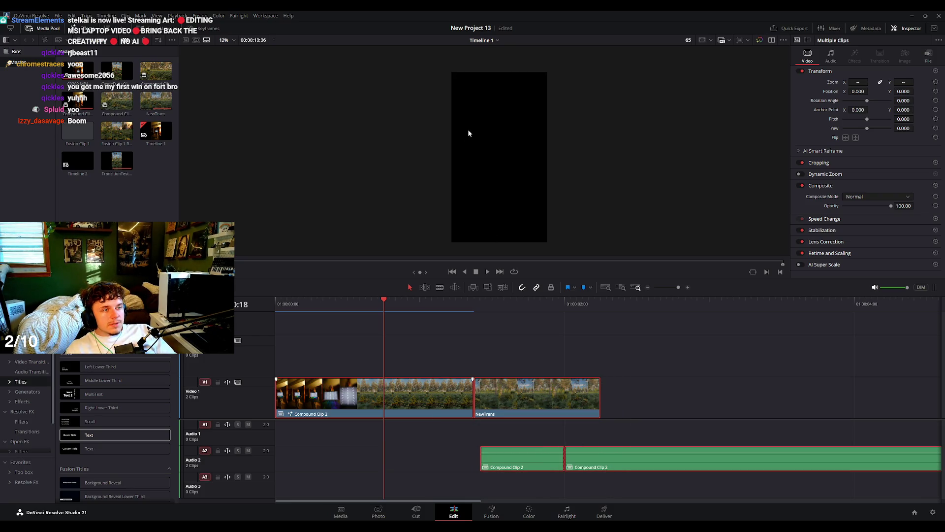
pyautogui.hotkey('alt', 'c')
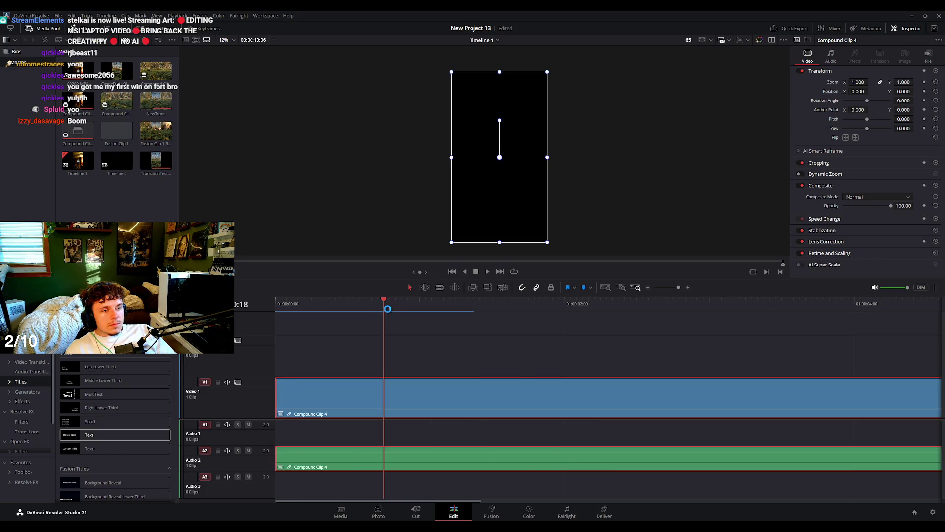
# Play the new Compound Clip 4 and find where its forest section begins.
pyautogui.press('Home')
pyautogui.press('space')
pyautogui.press('space')
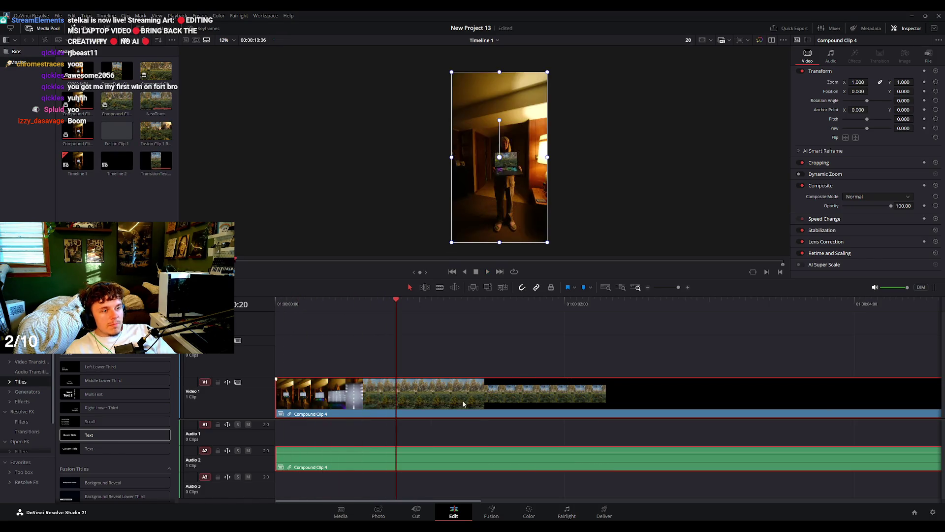
pyautogui.click(502, 516)
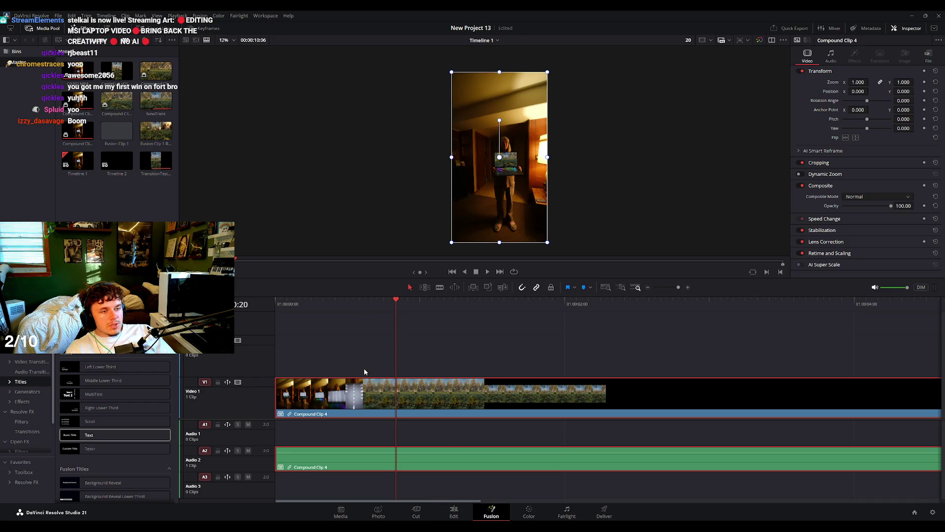
pyautogui.click(464, 510)
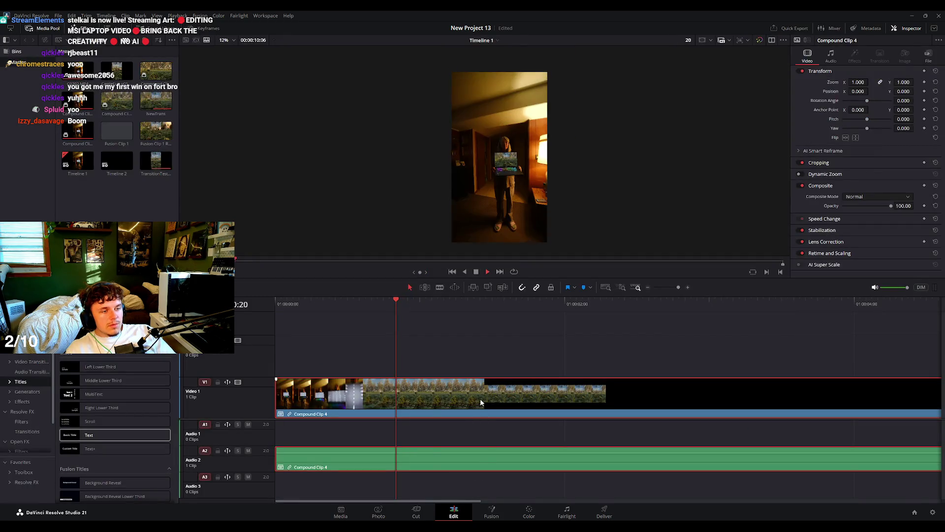
pyautogui.moveTo(334, 305)
pyautogui.mouseDown()
pyautogui.moveTo(409, 321)
pyautogui.moveTo(397, 321)
pyautogui.mouseUp()
pyautogui.press('space')
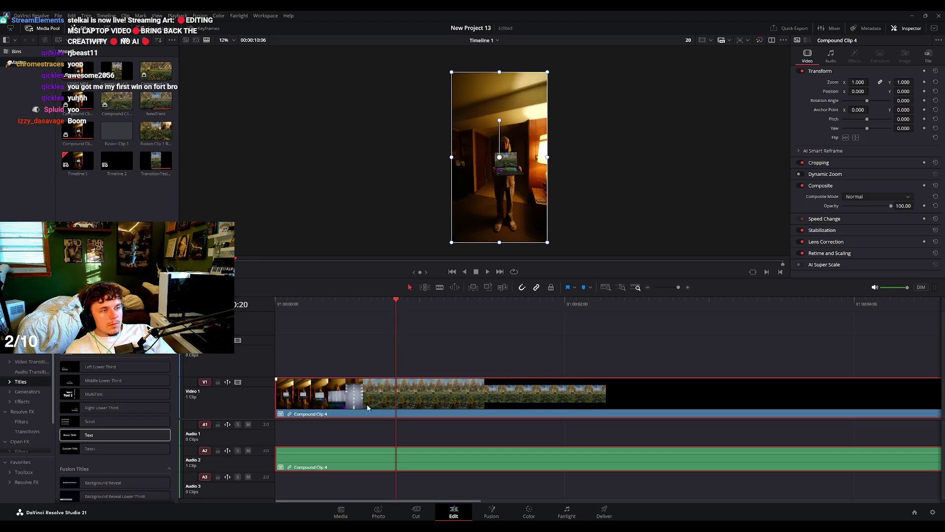
# Ripple-delete the compound clip before and after the playhead, then save the project.
pyautogui.hotkey('ctrl', 'shift', '[')
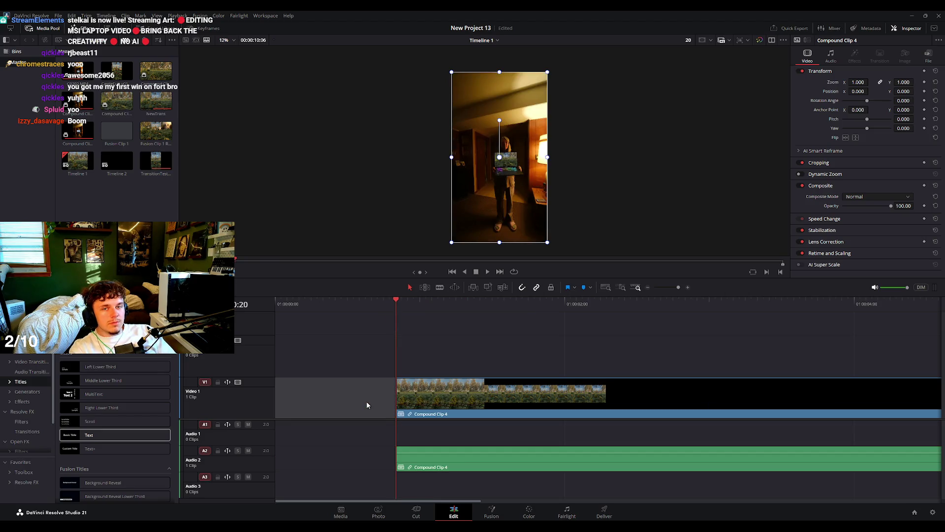
pyautogui.press('space')
pyautogui.click(485, 389)
pyautogui.hotkey('ctrl', 'shift', ']')
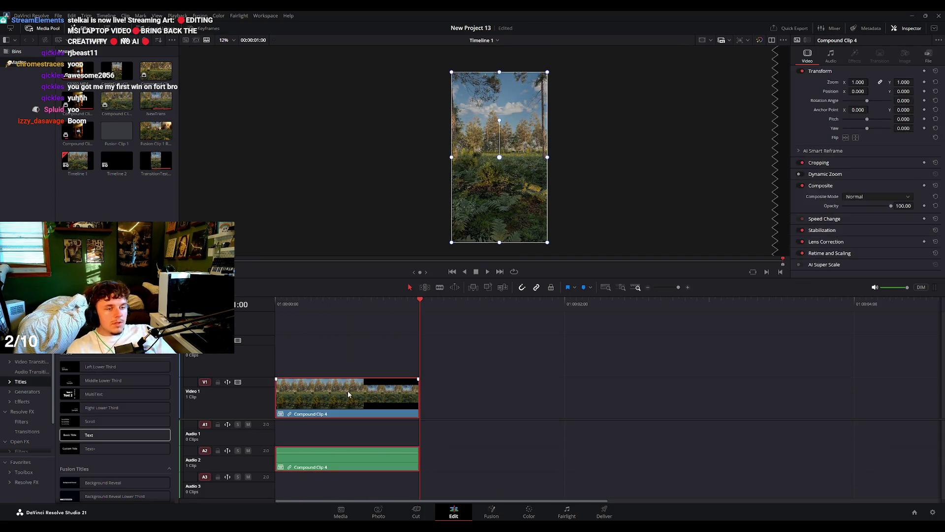
pyautogui.hotkey('ctrl', 's')
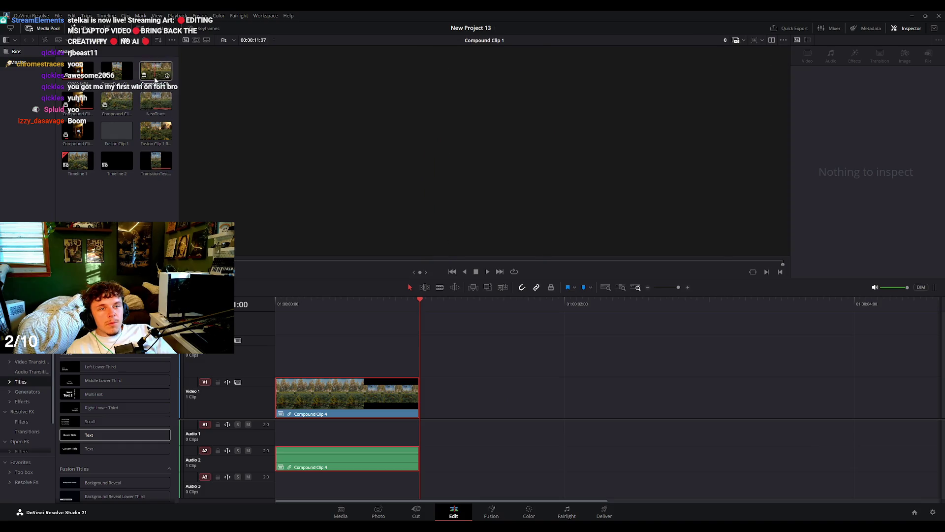
# Preview the Fusion Clip 1 Render and Compound Clip 4 Render clips from the Media Pool.
pyautogui.click(339, 396)
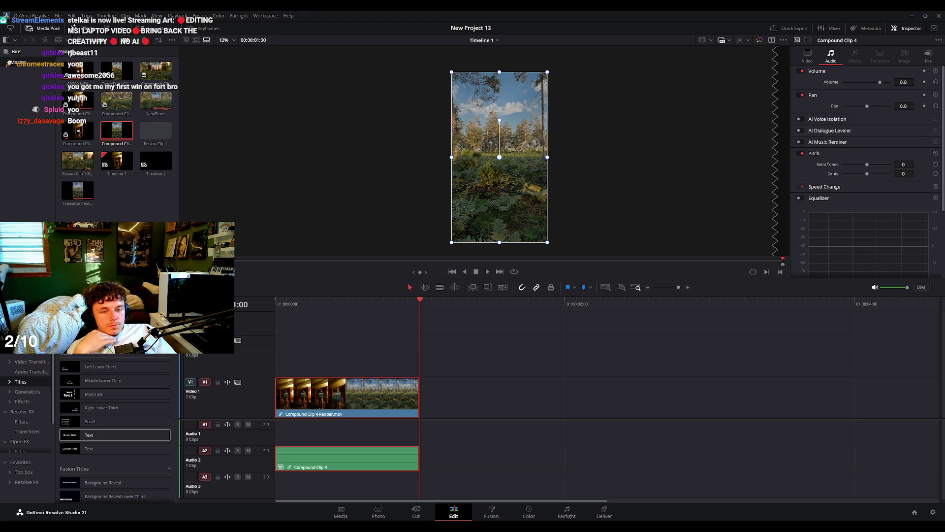
pyautogui.click(108, 212)
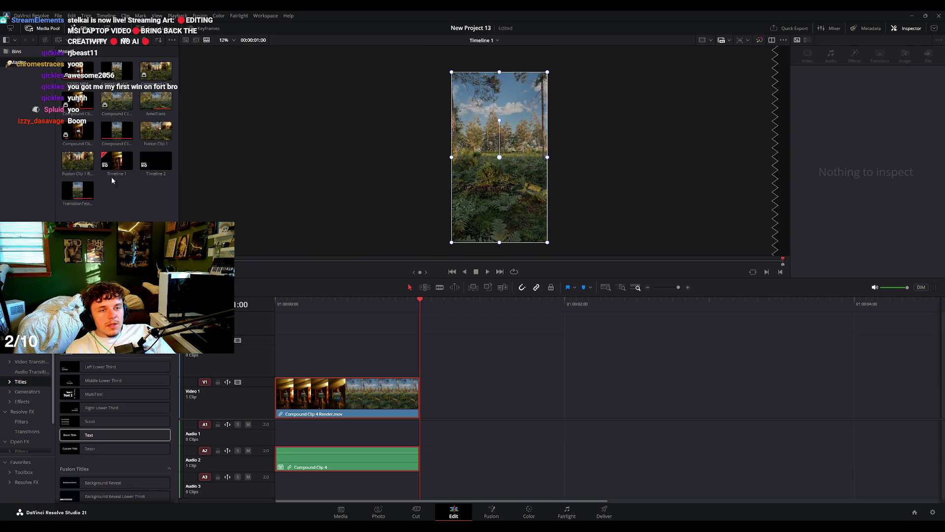
pyautogui.click(71, 163)
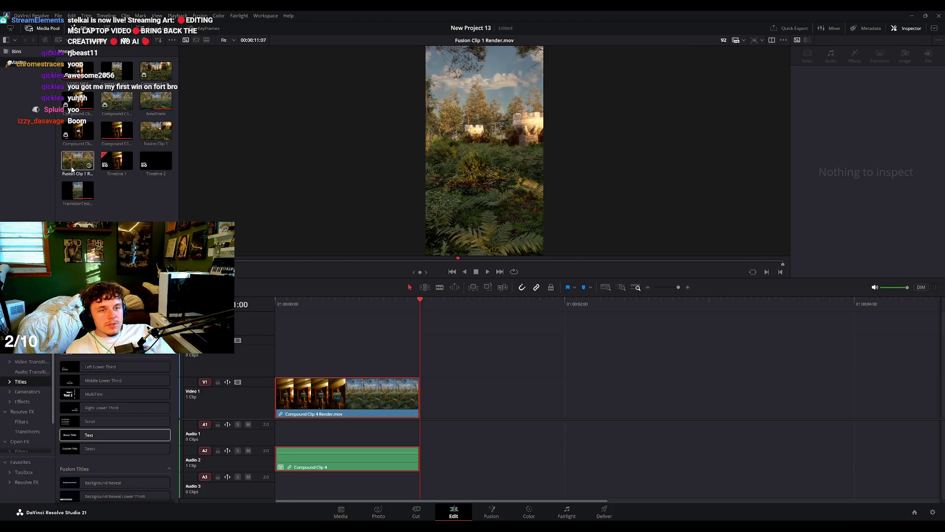
pyautogui.click(106, 138)
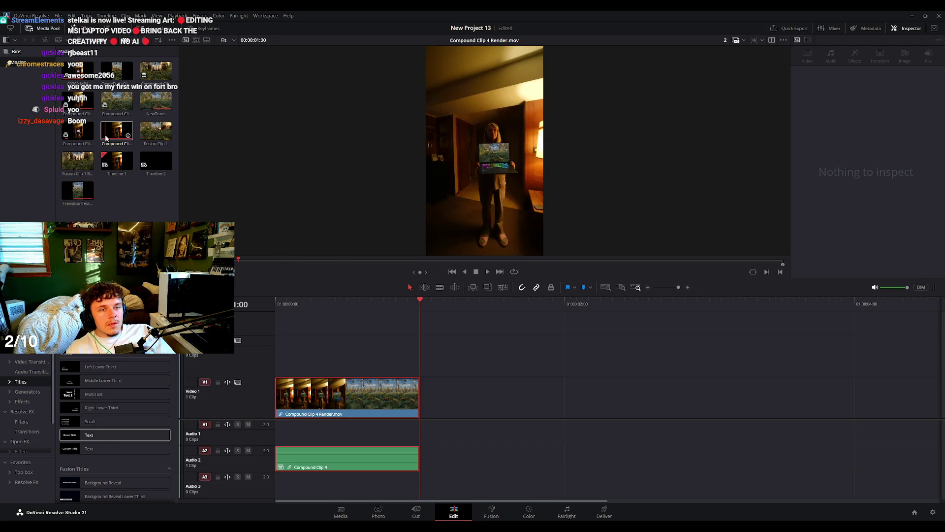
pyautogui.click(295, 311)
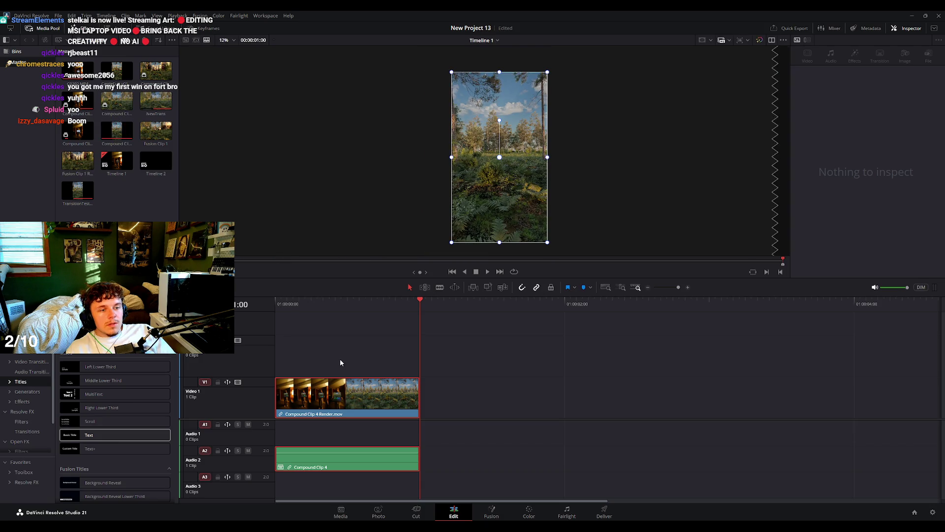
pyautogui.click(336, 408)
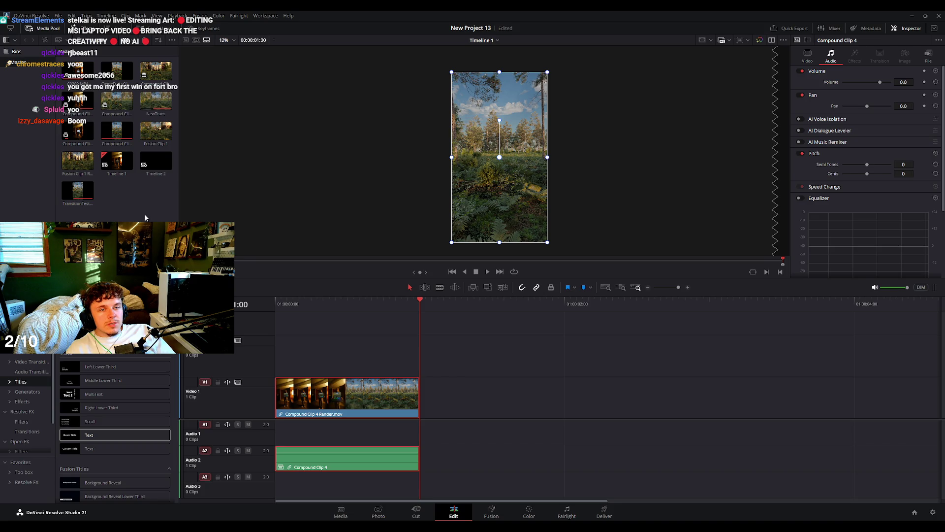
pyautogui.click(115, 137)
pyautogui.click(455, 44)
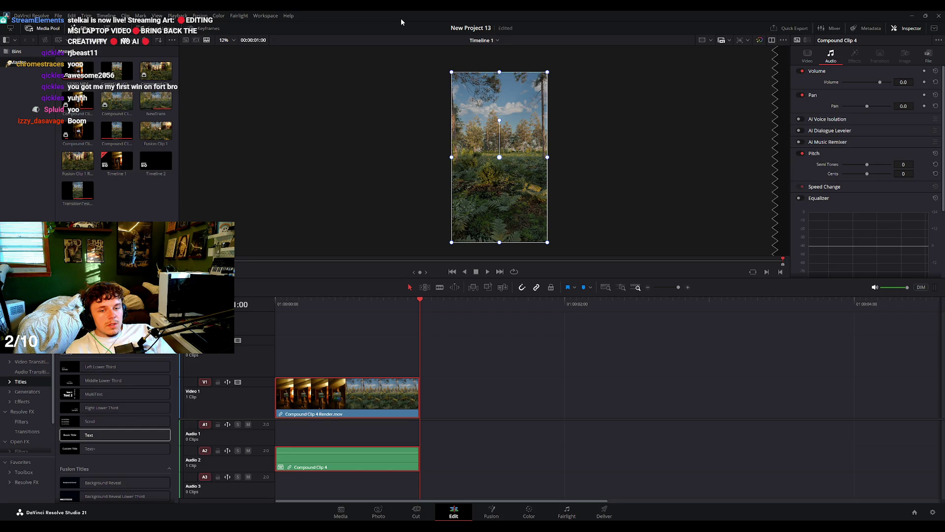
# Load Compound Clip 4 Render, return to Timeline 1, and open its composition in Fusion.
pyautogui.click(116, 132)
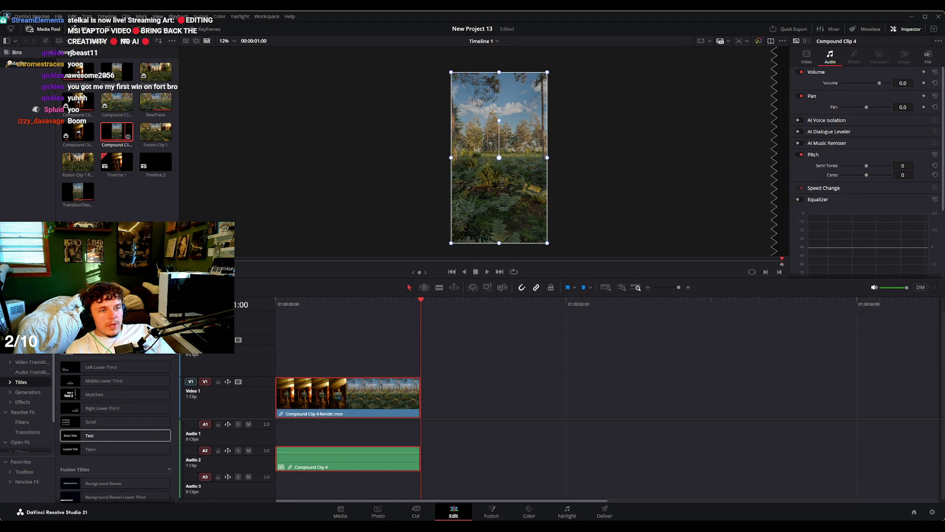
pyautogui.doubleClick(128, 129)
pyautogui.press('q')
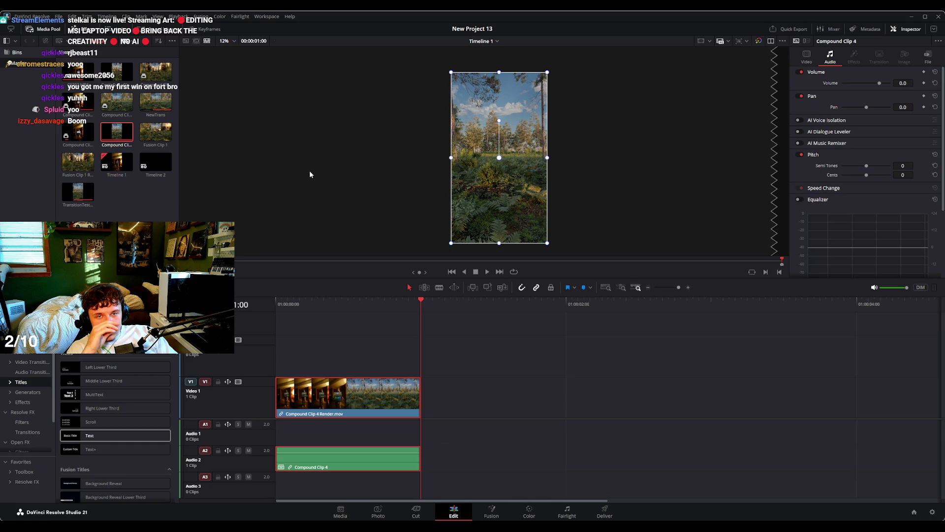
pyautogui.hotkey('shift', '5')
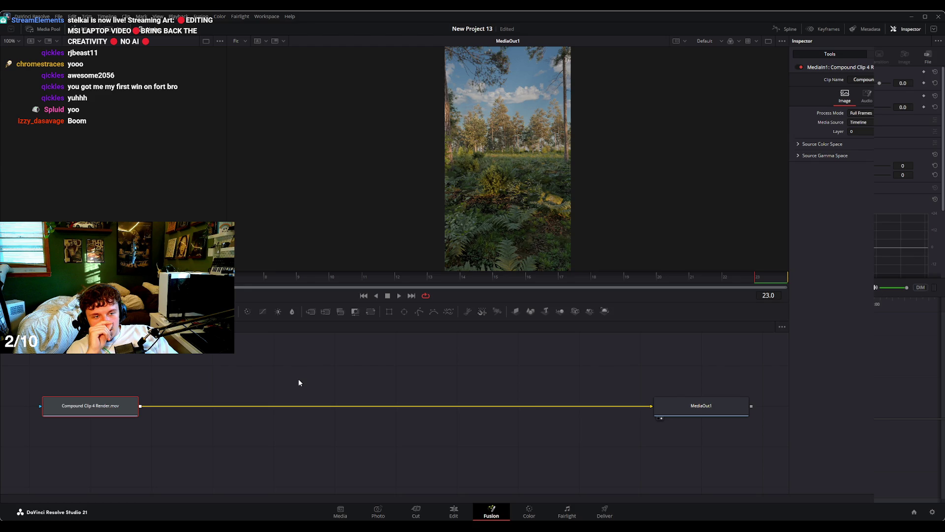
# Add an unconnected Transform node to the Fusion composition, then return to editing the timeline.
pyautogui.hotkey('ctrl', 'v')
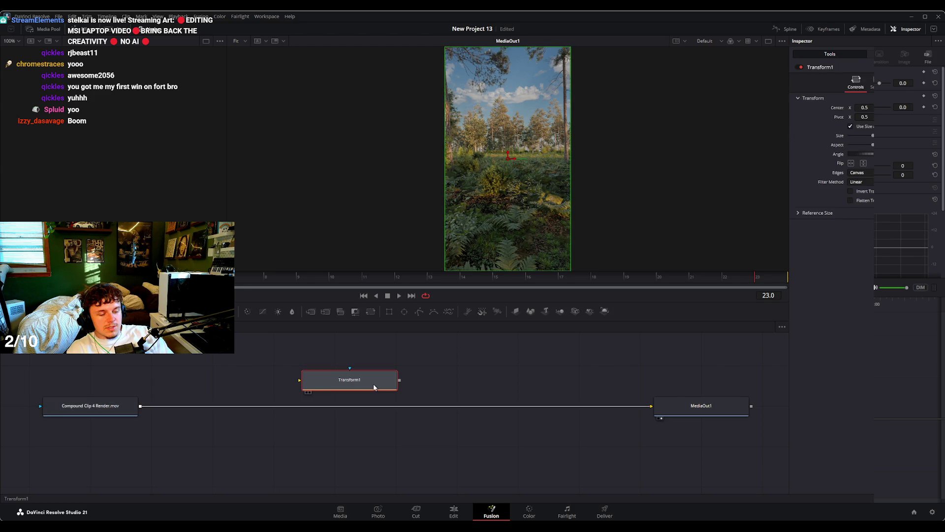
pyautogui.hotkey('shift', '4')
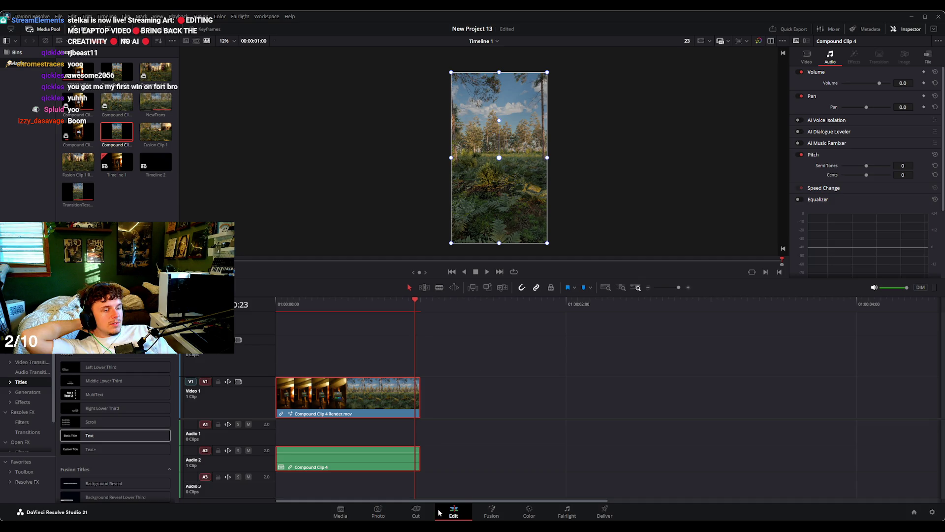
pyautogui.click(416, 512)
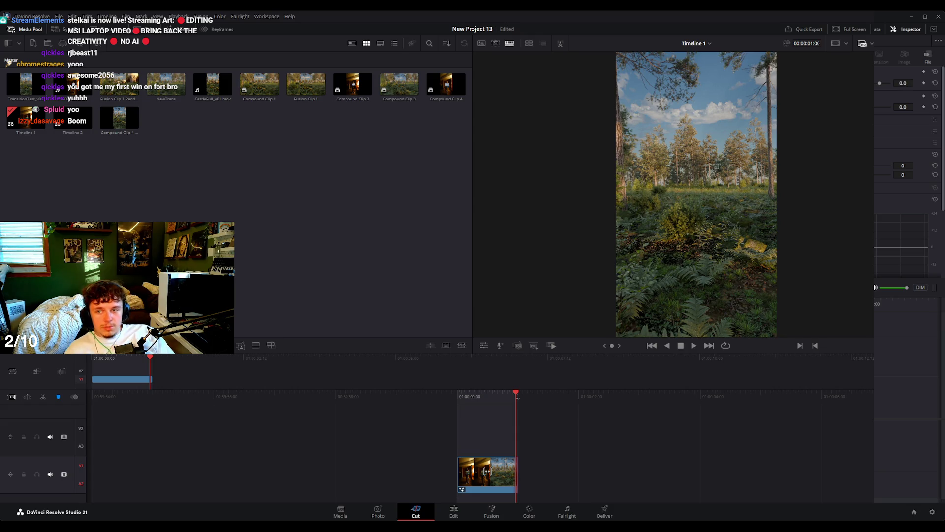
# Back on Edit, park at frame 12, preview Fusion Clip 1 Render, and save New Project 13.
pyautogui.click(454, 512)
pyautogui.moveTo(329, 303)
pyautogui.mouseDown()
pyautogui.moveTo(348, 325)
pyautogui.moveTo(315, 335)
pyautogui.mouseUp()
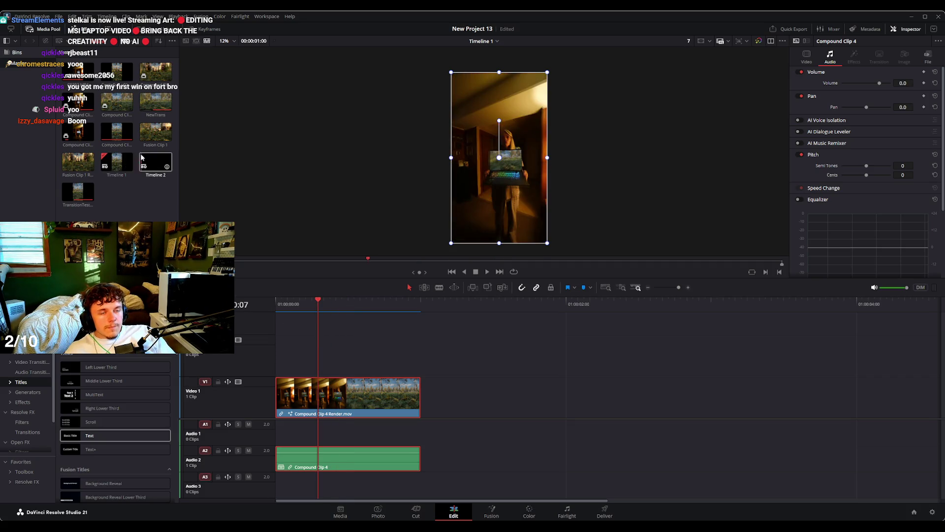
pyautogui.click(82, 166)
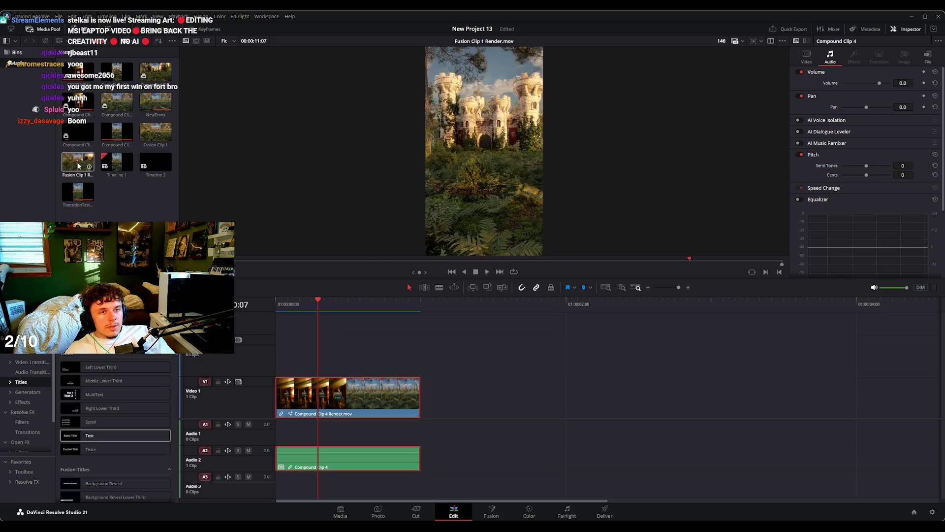
pyautogui.click(78, 166)
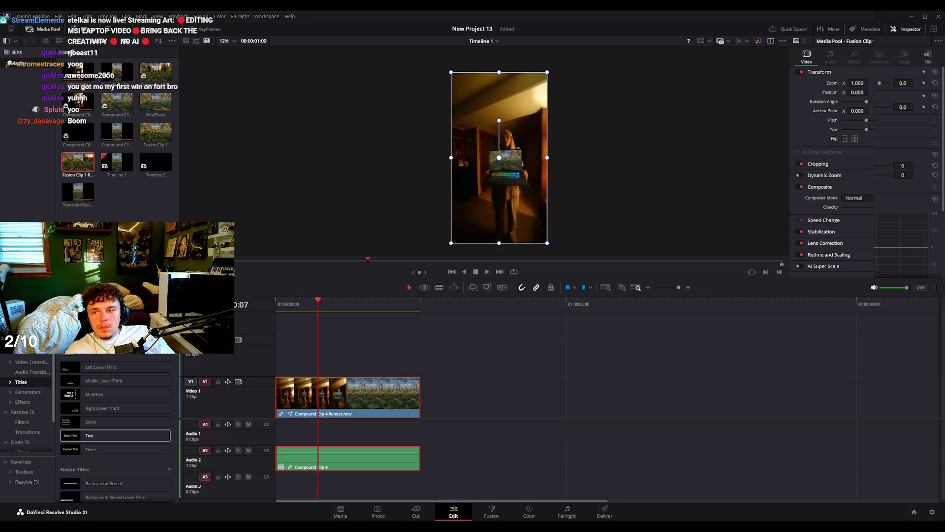
pyautogui.click(111, 46)
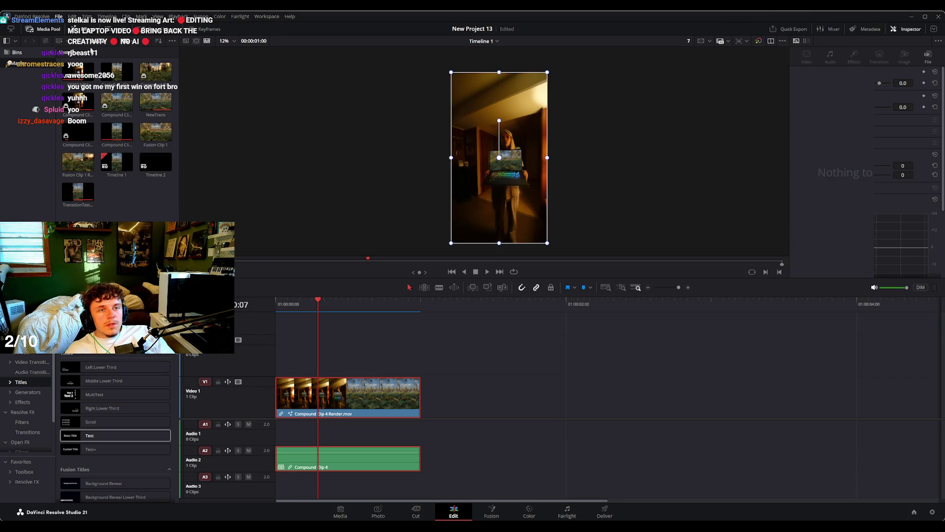
pyautogui.hotkey('ctrl', 's')
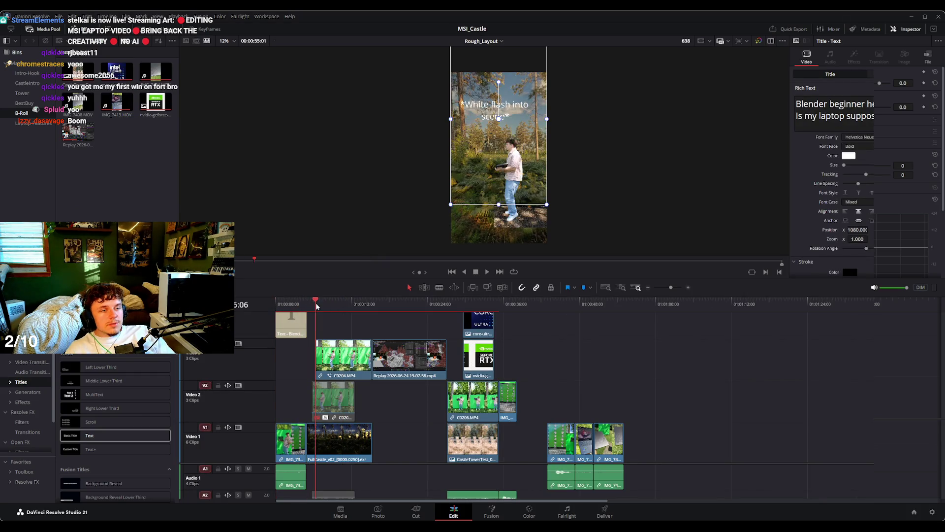
# Play Rough_Layout through the Blender scene note title, then preview IMG_7408.MOV.
pyautogui.scroll(5, 527, 147)
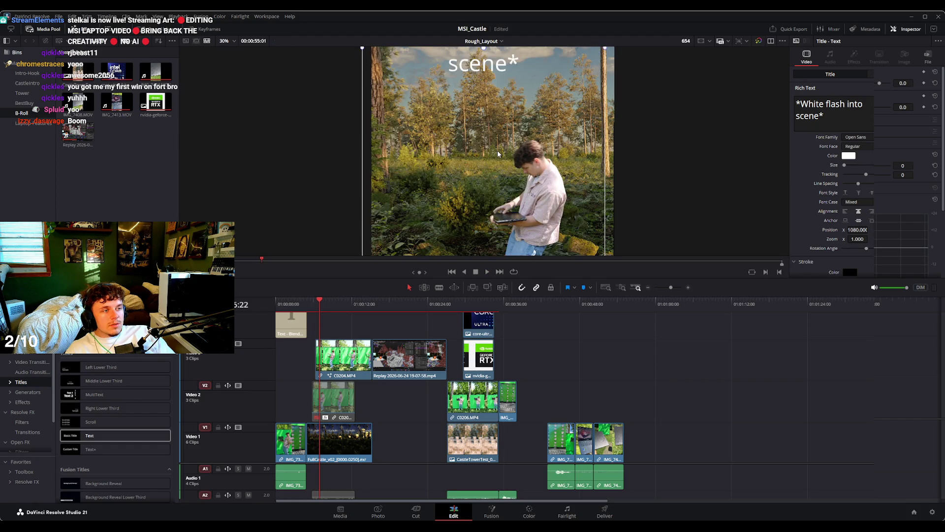
pyautogui.scroll(-2, 498, 154)
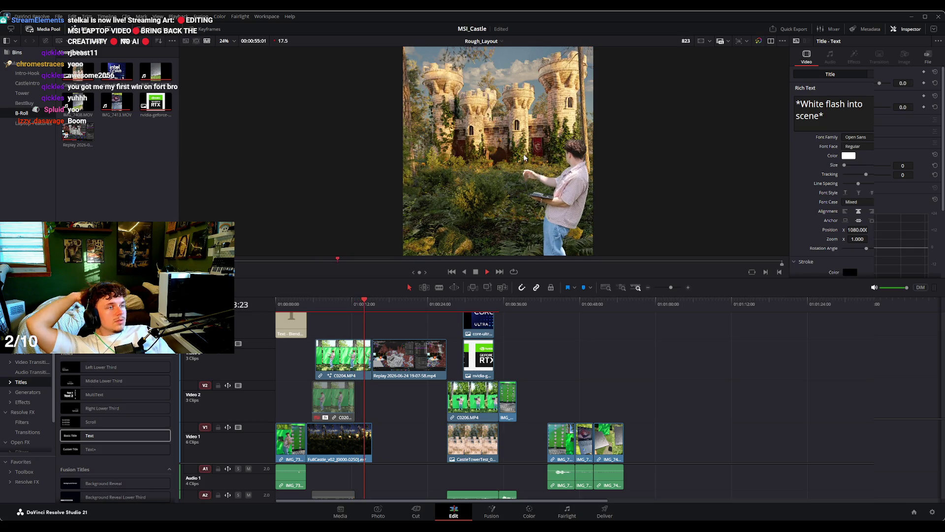
pyautogui.press('space')
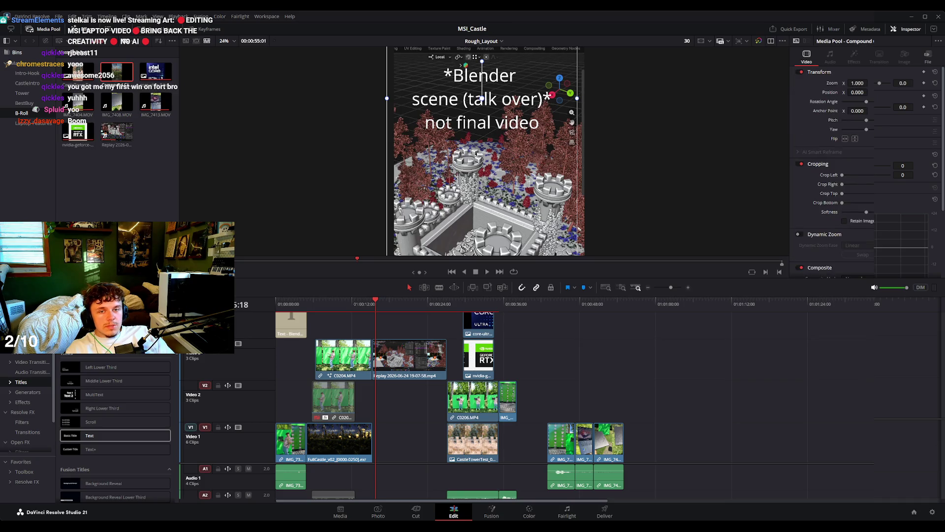
pyautogui.doubleClick(119, 74)
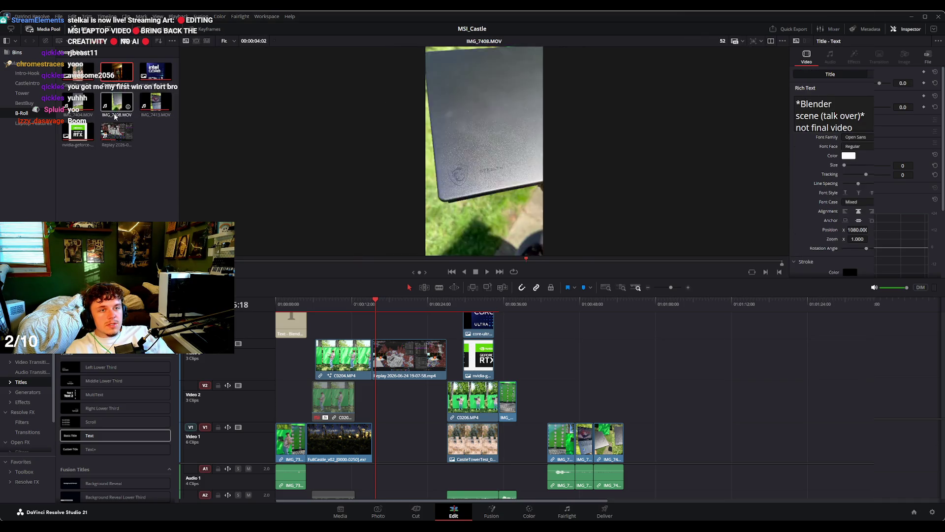
# Add IMG_7408.MOV to the top video track and scrub back to the castle shot.
pyautogui.moveTo(119, 74); pyautogui.dragTo(571, 329)
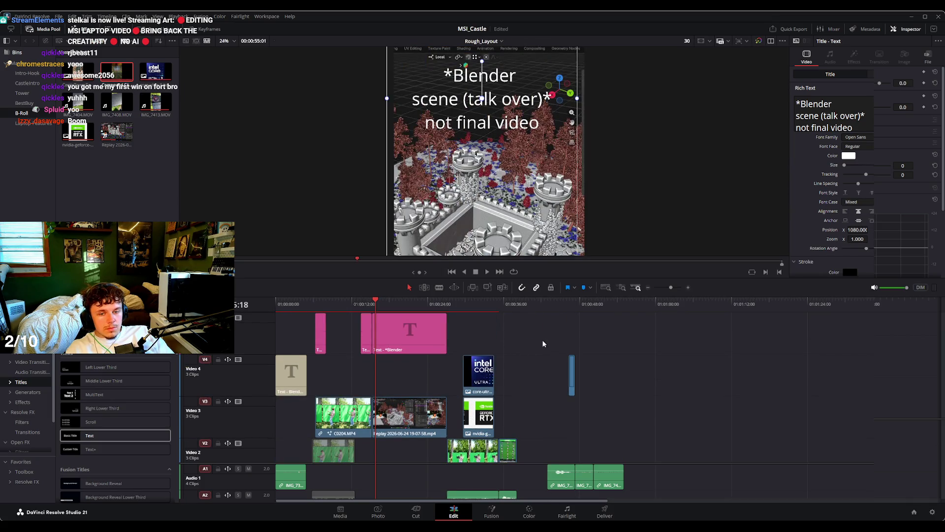
pyautogui.moveTo(371, 304); pyautogui.dragTo(344, 311)
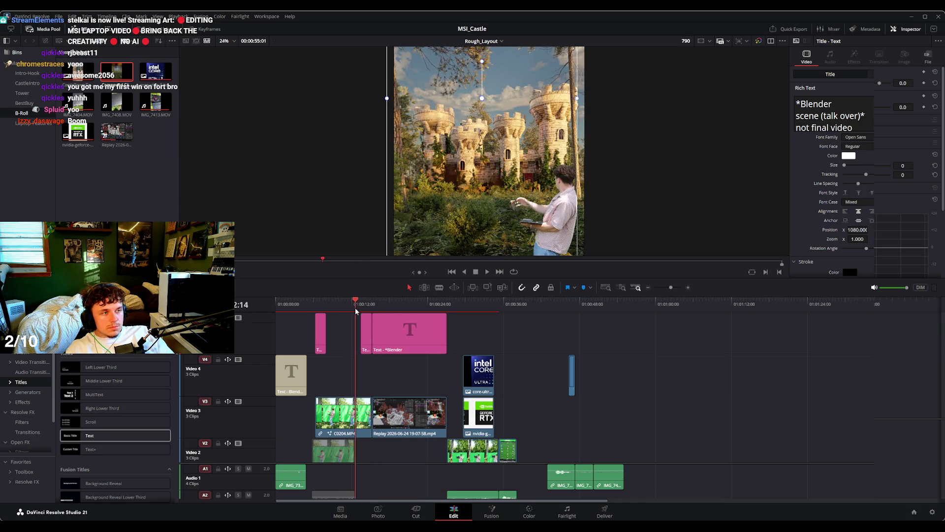
pyautogui.moveTo(344, 311); pyautogui.dragTo(350, 313)
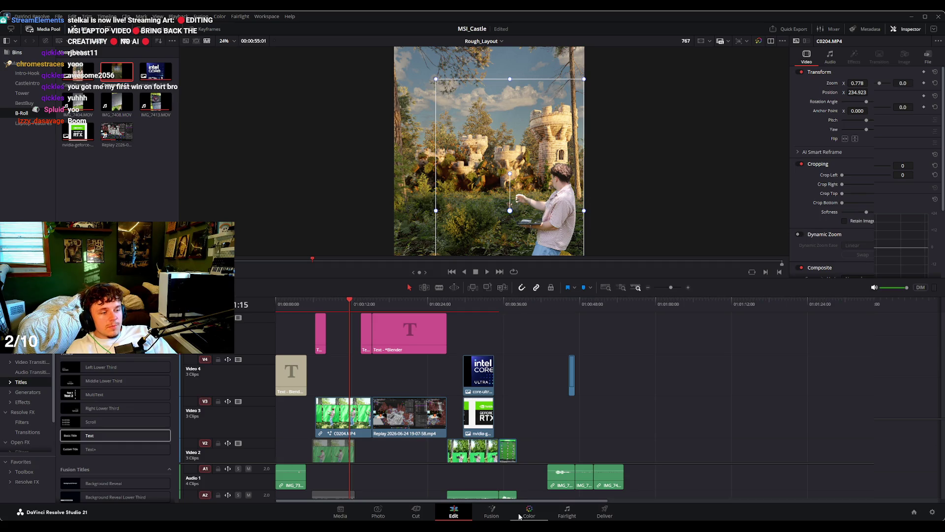
pyautogui.click(474, 304)
# Review the castle green-screen shot, briefly checking it on the Color page.
pyautogui.moveTo(568, 301); pyautogui.dragTo(569, 304)
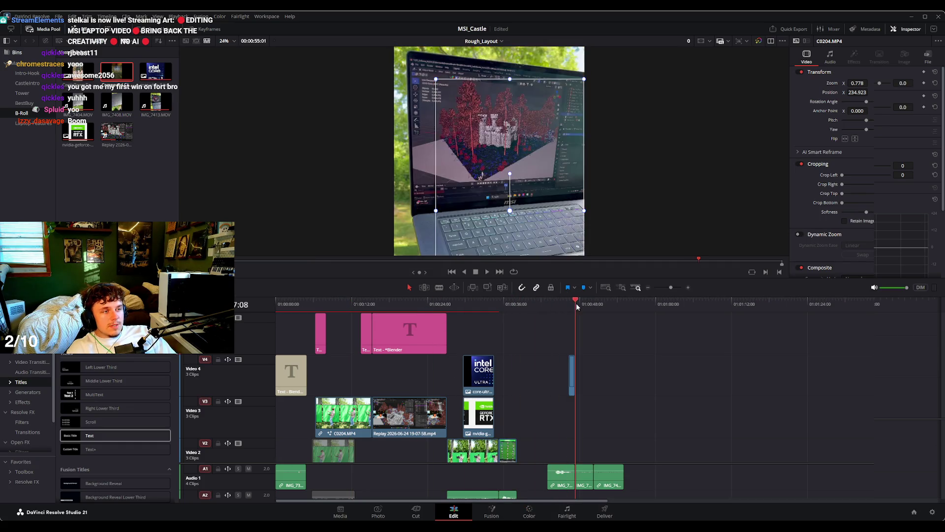
pyautogui.click(347, 303)
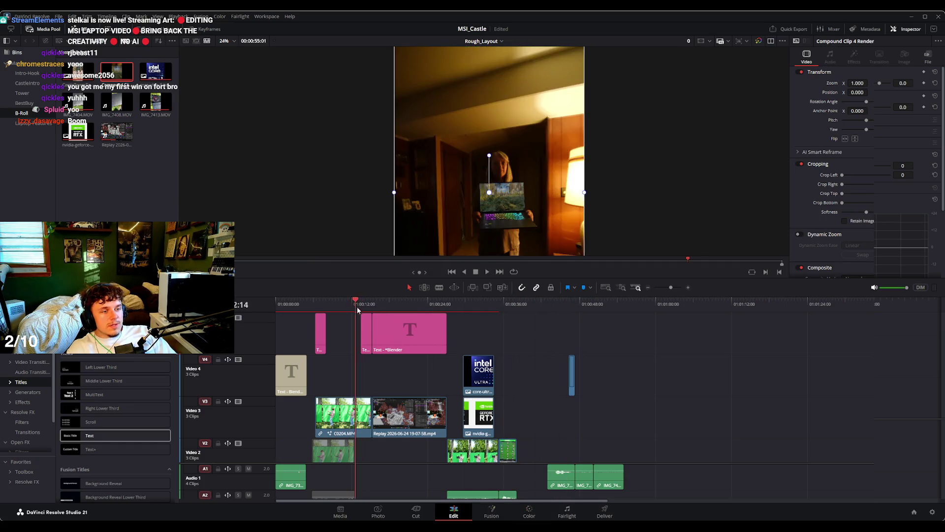
pyautogui.click(530, 511)
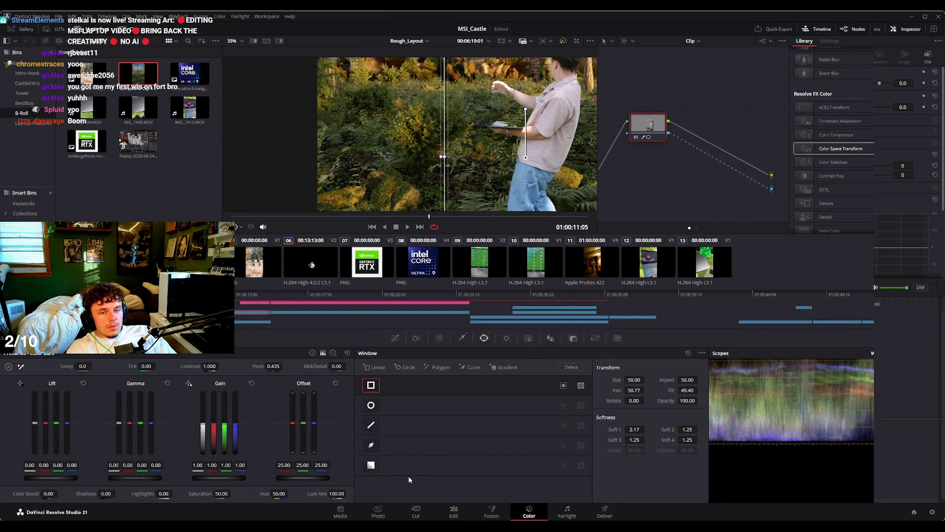
pyautogui.click(453, 511)
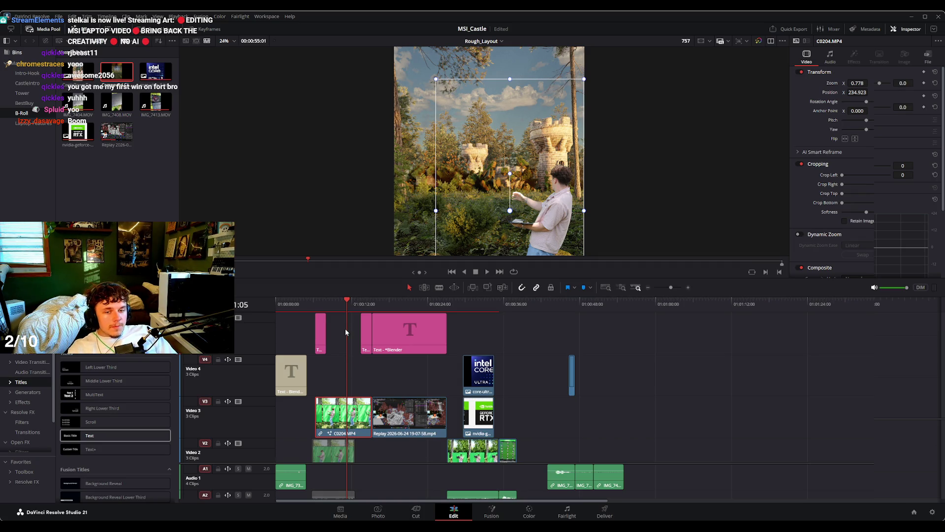
pyautogui.moveTo(334, 302); pyautogui.dragTo(336, 301)
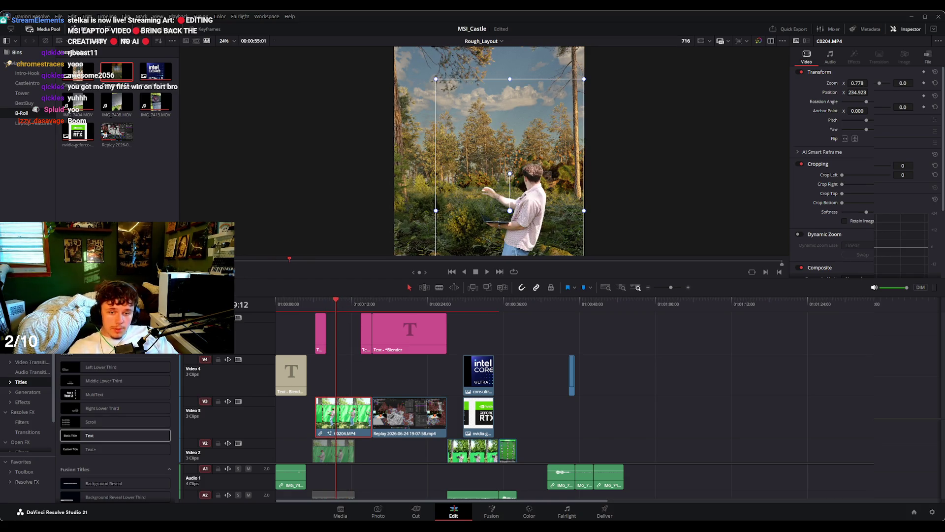
pyautogui.moveTo(335, 302); pyautogui.dragTo(340, 302)
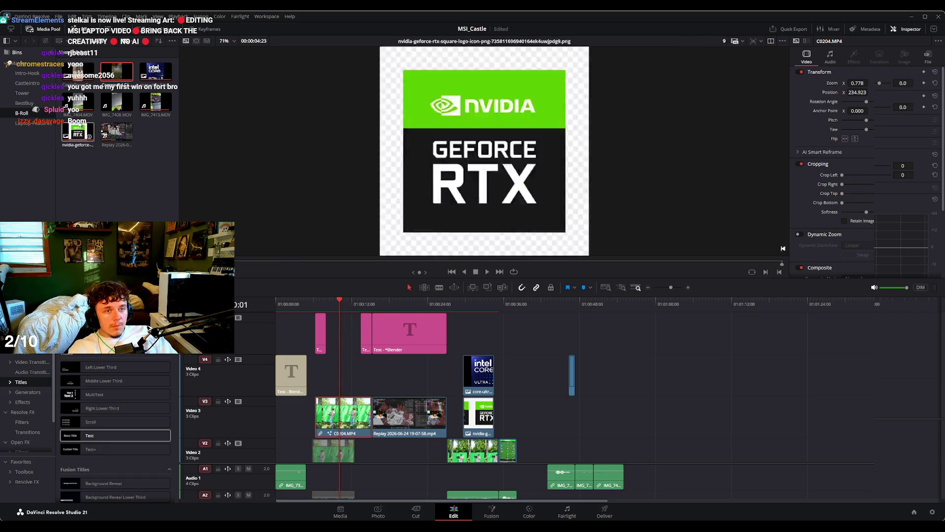
# Drop IMG_7394.MOV from the Intro-Hook bin onto V4 near 01:00:58 and grade it on Color.
pyautogui.click(27, 73)
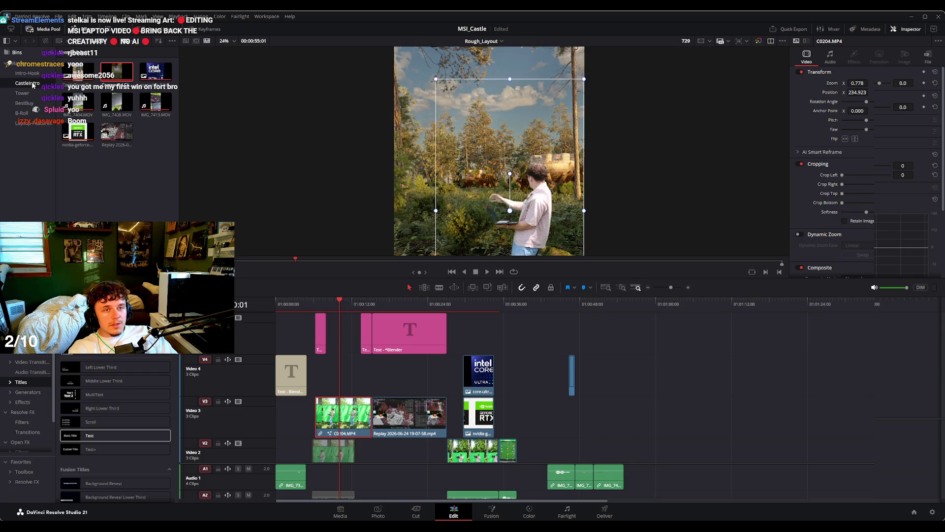
pyautogui.click(118, 74)
pyautogui.moveTo(118, 74); pyautogui.dragTo(675, 356)
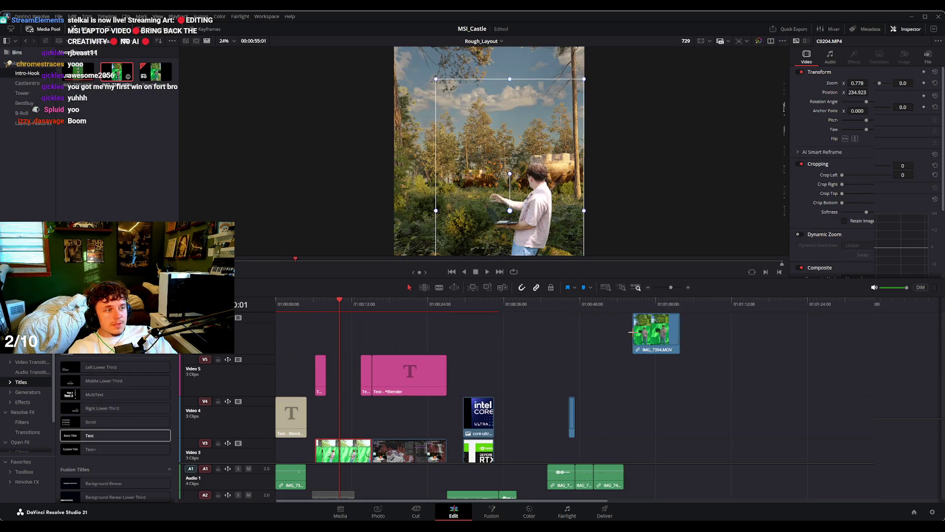
pyautogui.click(675, 309)
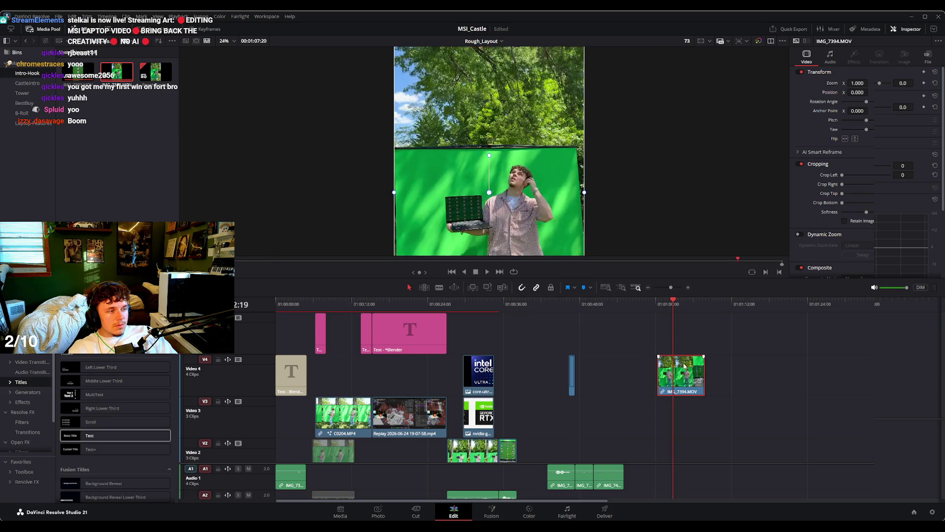
pyautogui.click(529, 511)
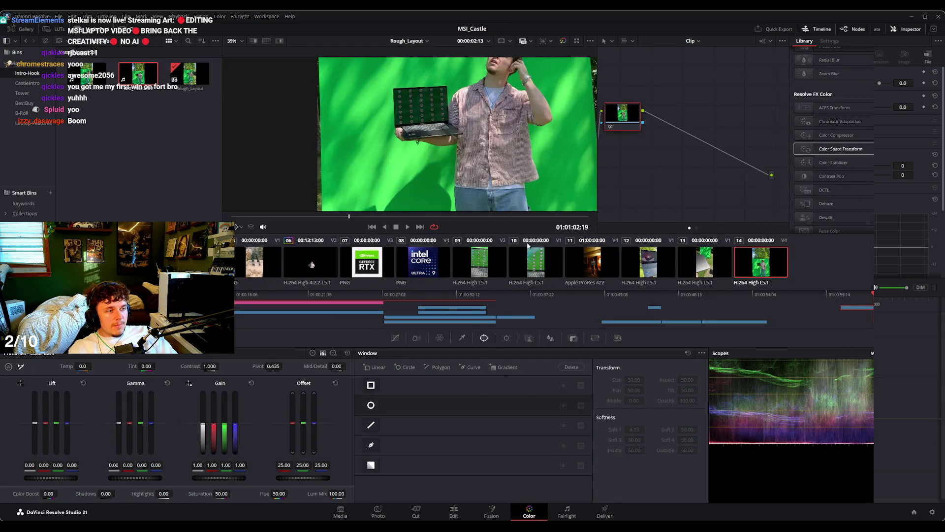
# Bring up the AI Magic Mask palette among the Color page tools.
pyautogui.click(463, 337)
pyautogui.click(439, 337)
pyautogui.click(416, 338)
pyautogui.click(395, 337)
pyautogui.click(484, 339)
pyautogui.click(506, 338)
pyautogui.click(527, 339)
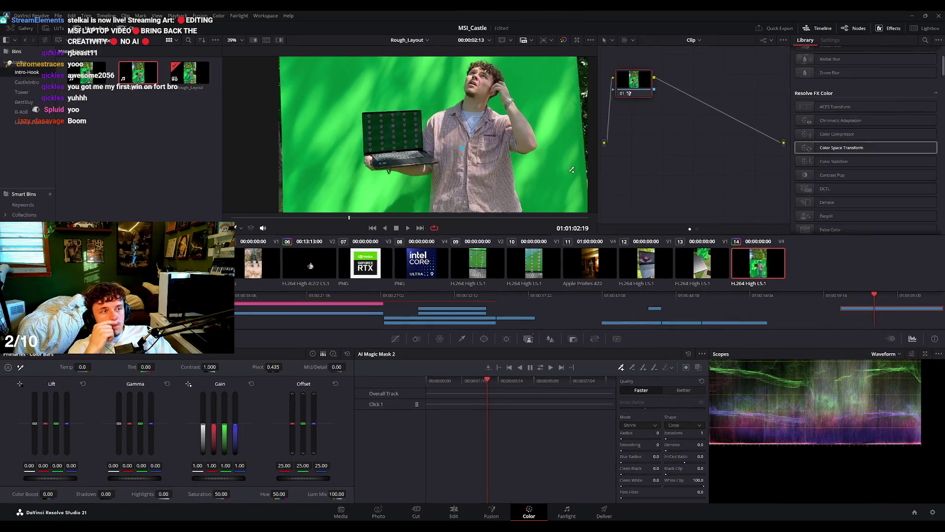
# Mark the man's face and the laptop as mask points and show the mask overlay.
pyautogui.click(485, 77)
pyautogui.click(396, 142)
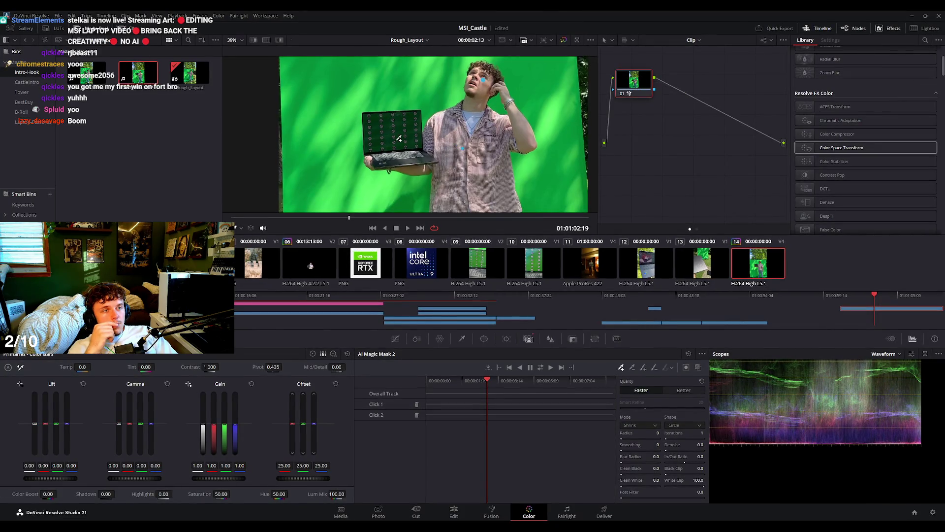
pyautogui.click(698, 367)
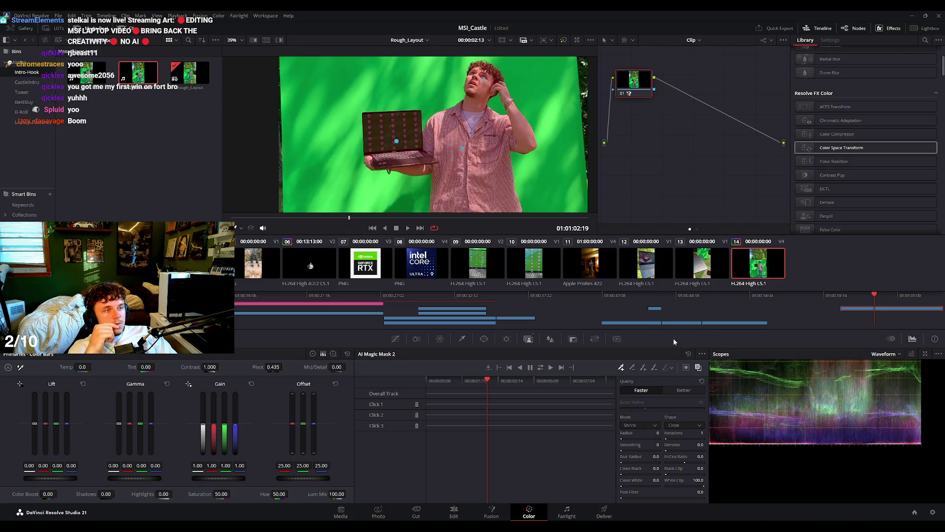
pyautogui.scroll(6, 510, 134)
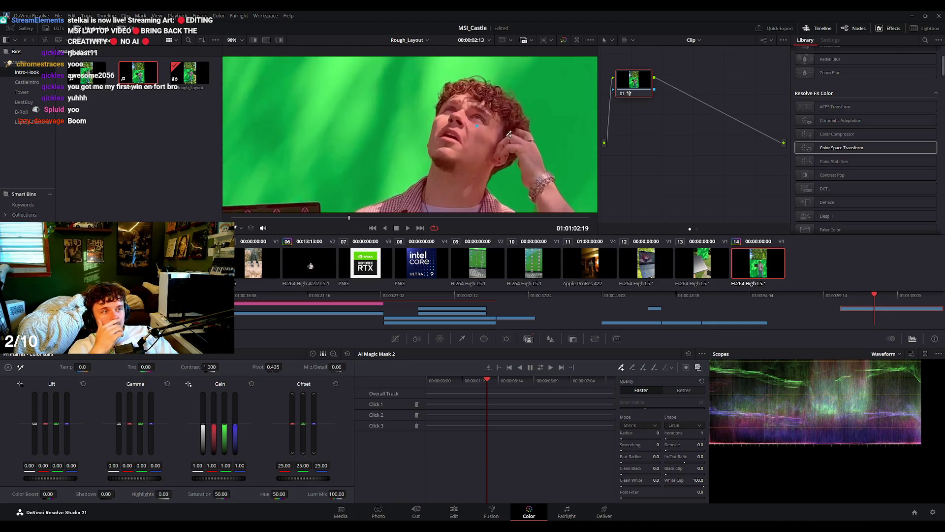
pyautogui.scroll(-6, 509, 134)
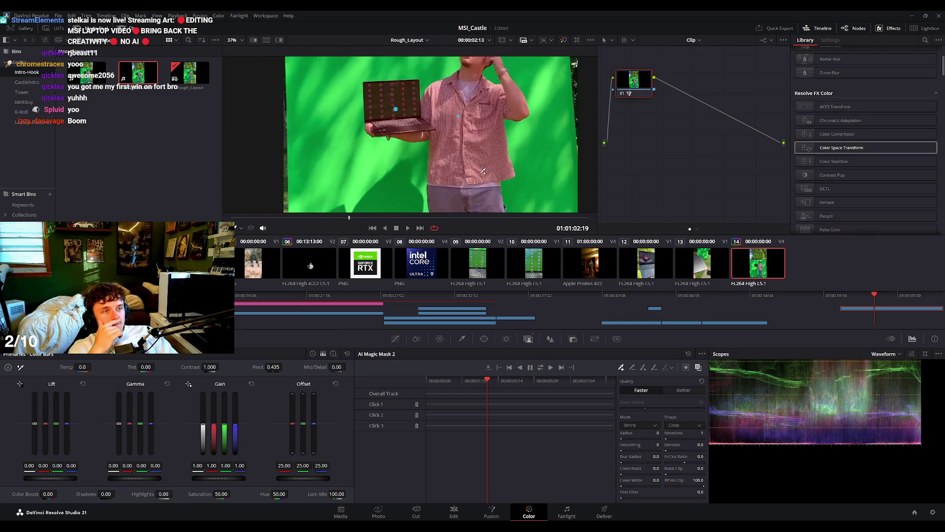
pyautogui.scroll(2, 484, 123)
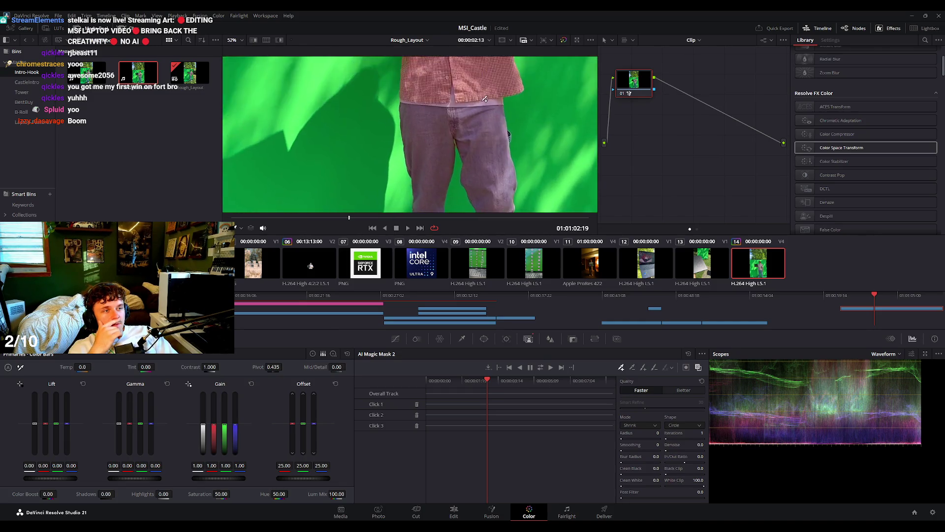
pyautogui.scroll(-4, 485, 98)
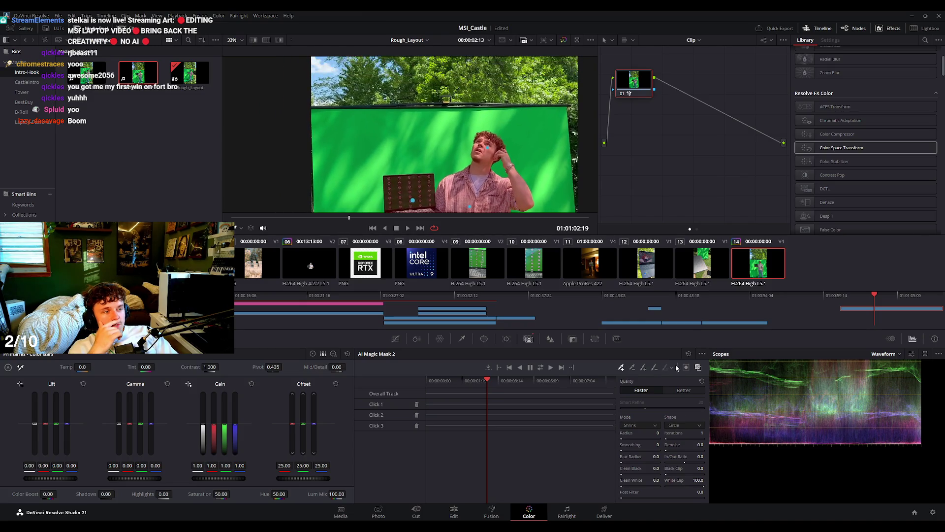
# Set the mask quality to Better and track it across the whole clip.
pyautogui.click(682, 392)
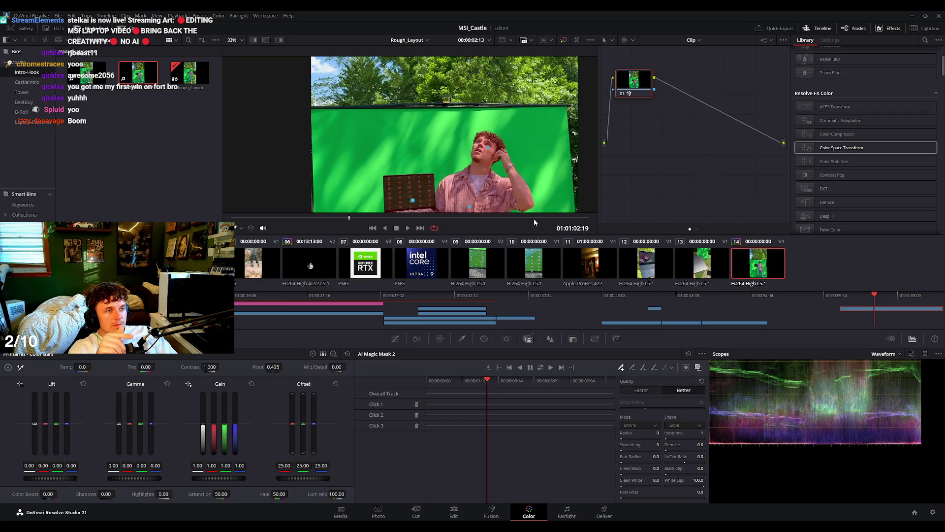
pyautogui.scroll(2, 490, 173)
pyautogui.scroll(2, 495, 169)
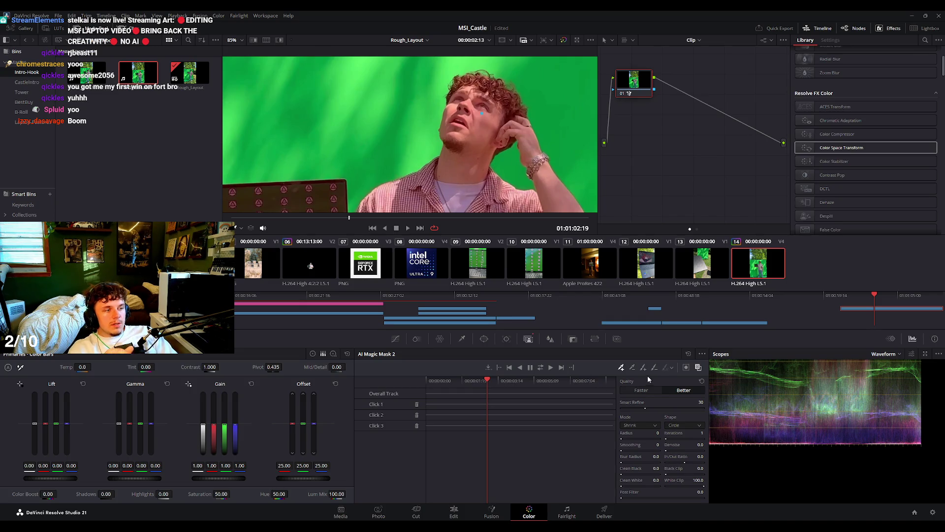
pyautogui.click(542, 367)
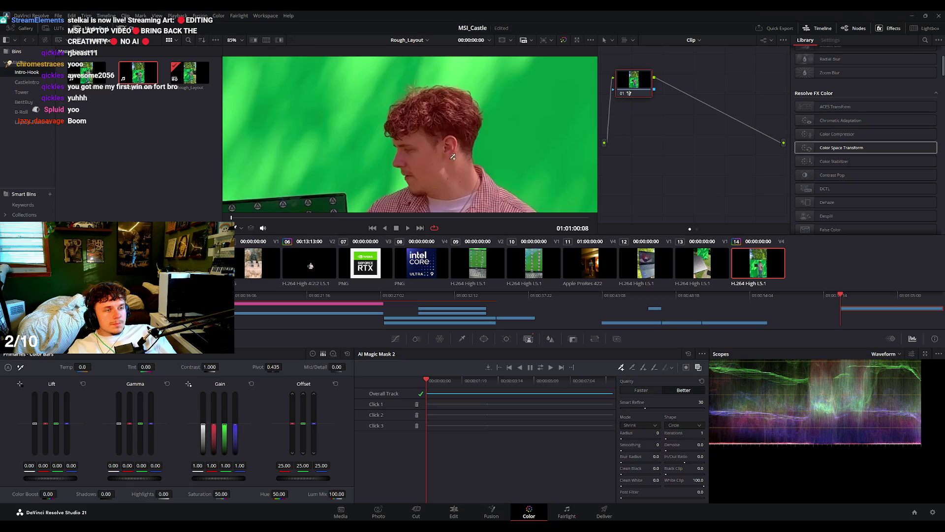
pyautogui.scroll(-4, 542, 187)
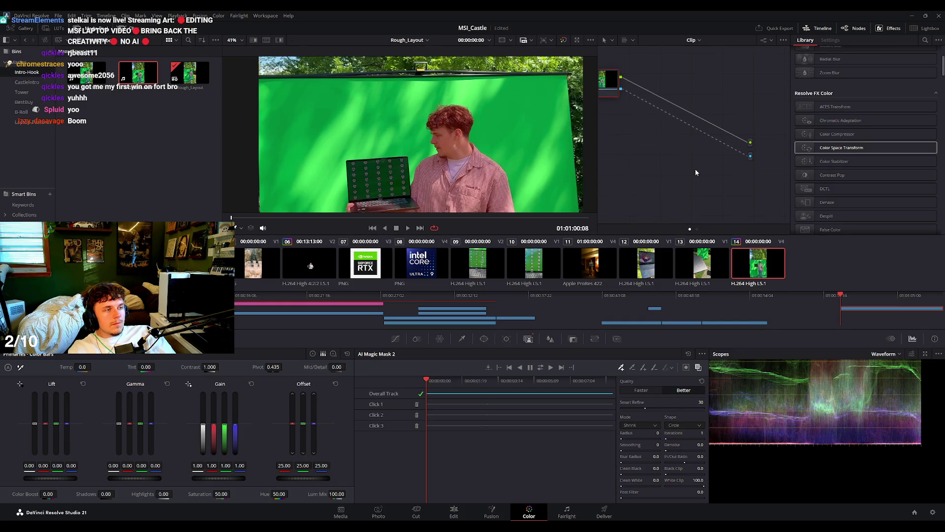
# View the isolated man against black and play through the clip to check the cutout.
pyautogui.click(698, 367)
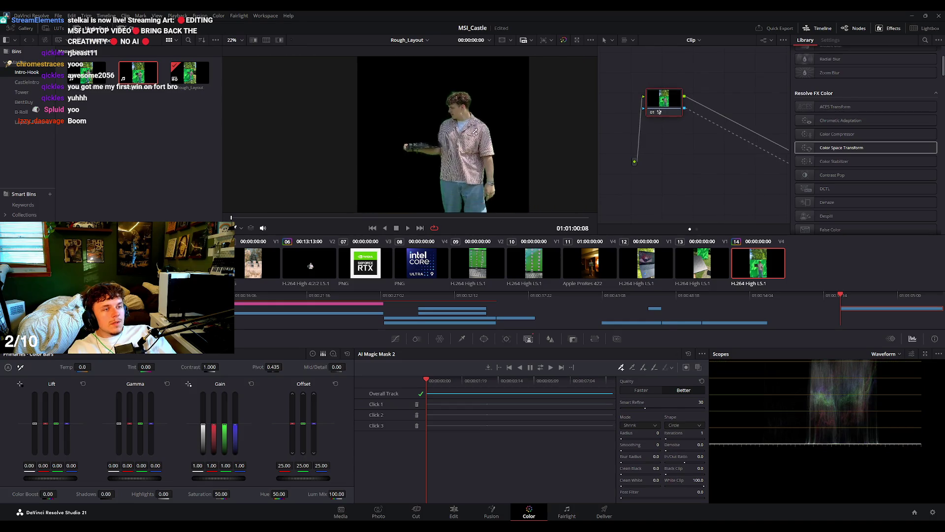
pyautogui.scroll(1, 441, 90)
pyautogui.press('space')
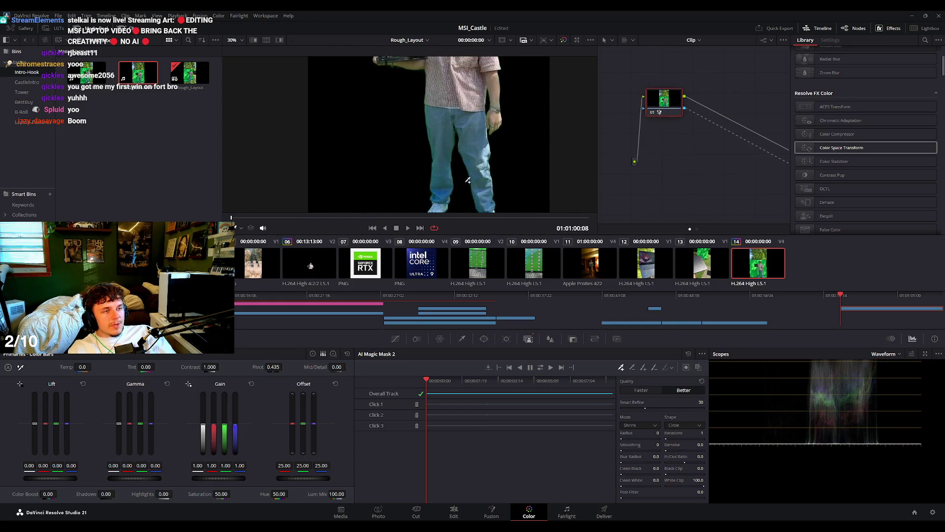
pyautogui.scroll(1, 468, 134)
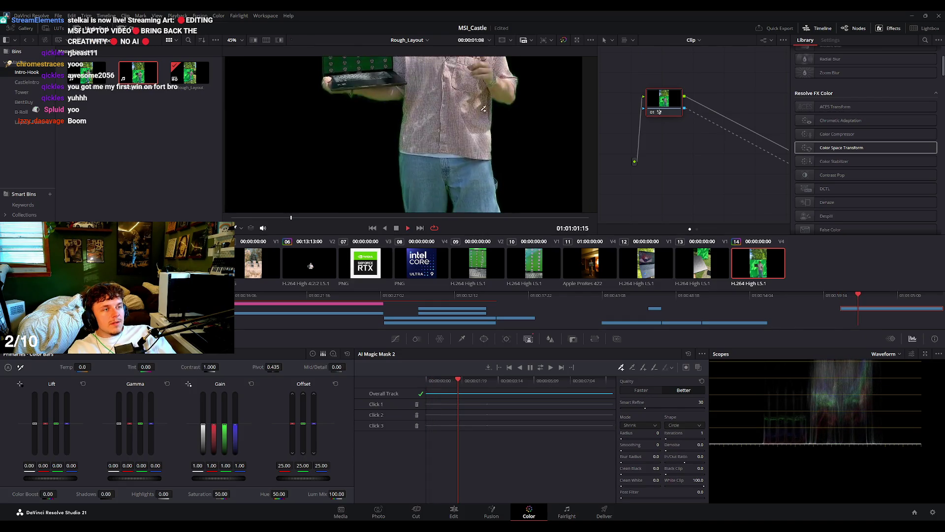
pyautogui.press('space')
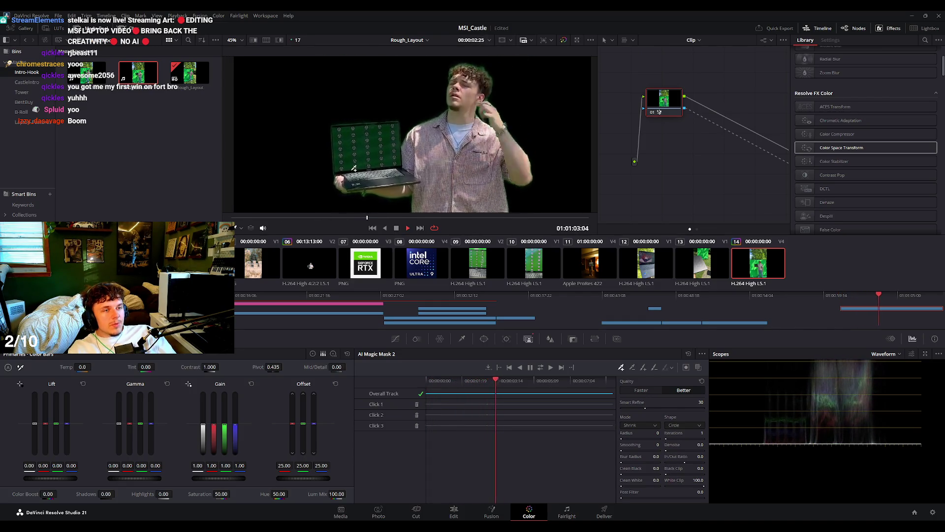
pyautogui.press('space')
pyautogui.scroll(5, 391, 133)
pyautogui.press('space')
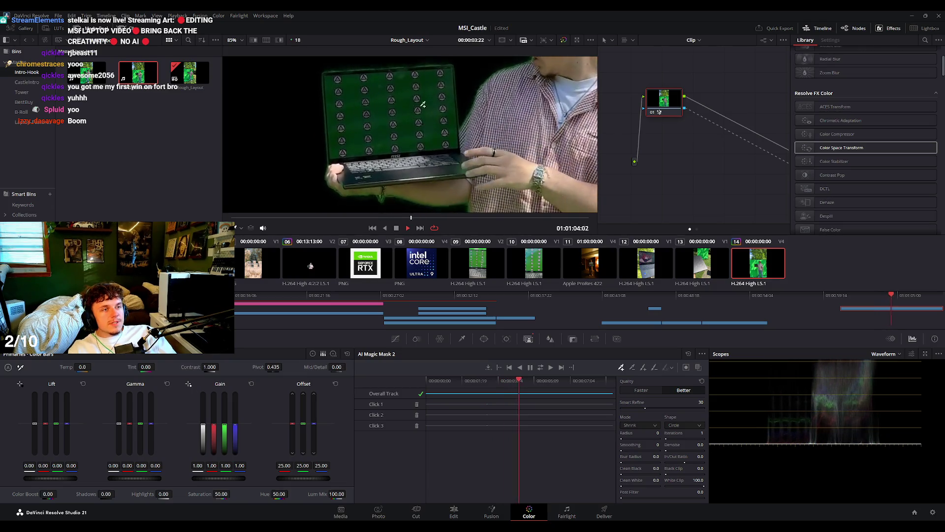
pyautogui.press('space')
pyautogui.scroll(-5, 510, 119)
pyautogui.press('space')
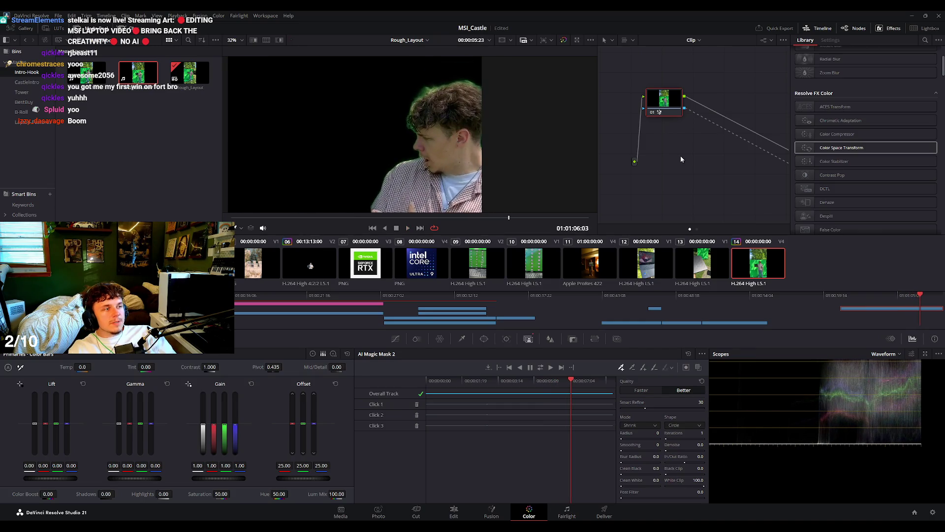
pyautogui.scroll(3, 830, 126)
# Add a green Despill at 0.760 strength after the mask, then return to the Edit page.
pyautogui.click(926, 40)
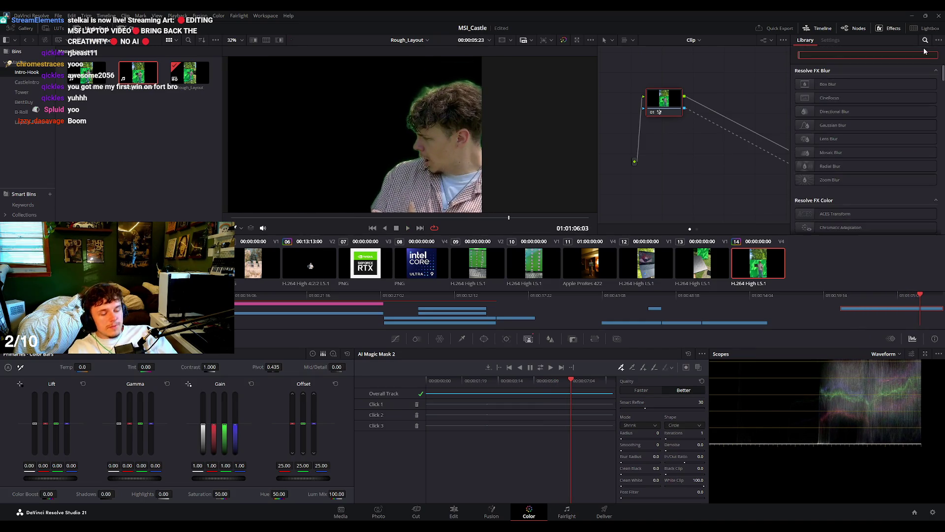
pyautogui.write('dep')
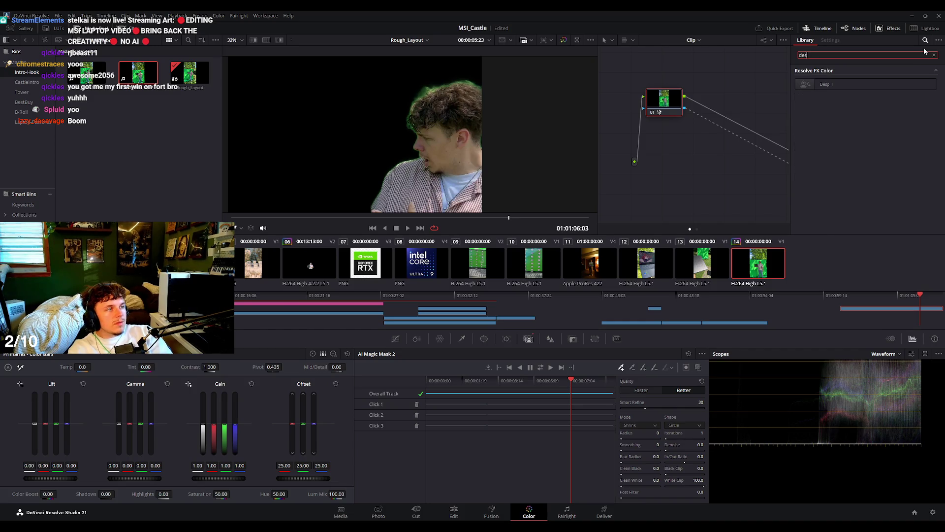
pyautogui.moveTo(826, 84); pyautogui.dragTo(712, 109)
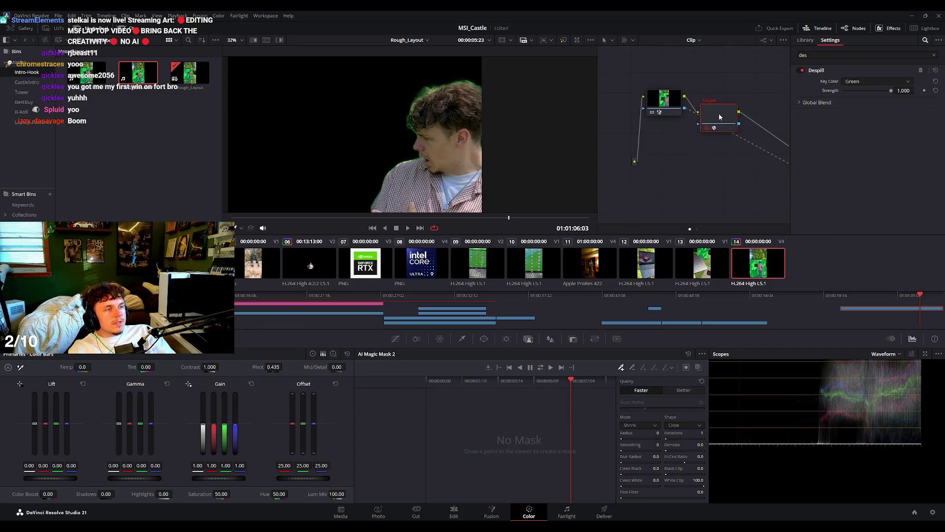
pyautogui.scroll(-3, 477, 131)
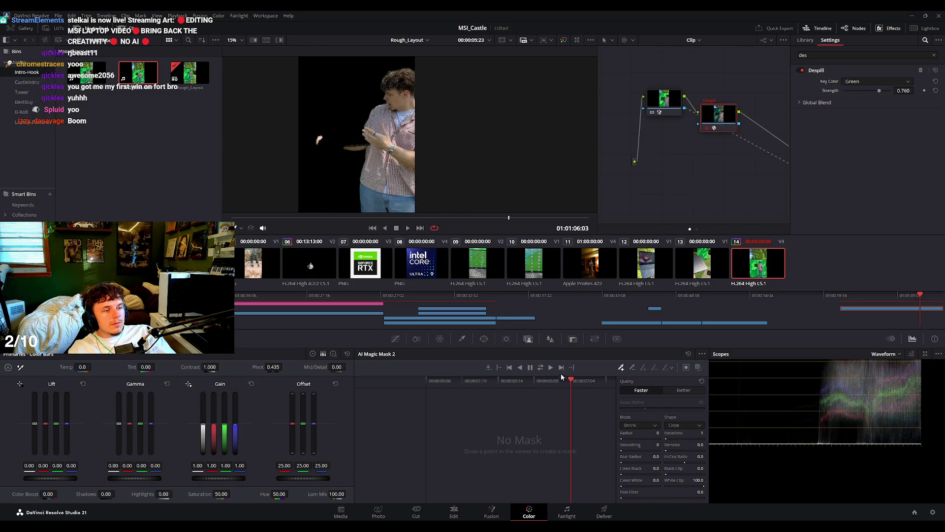
pyautogui.moveTo(561, 376); pyautogui.dragTo(489, 379)
pyautogui.scroll(5, 382, 114)
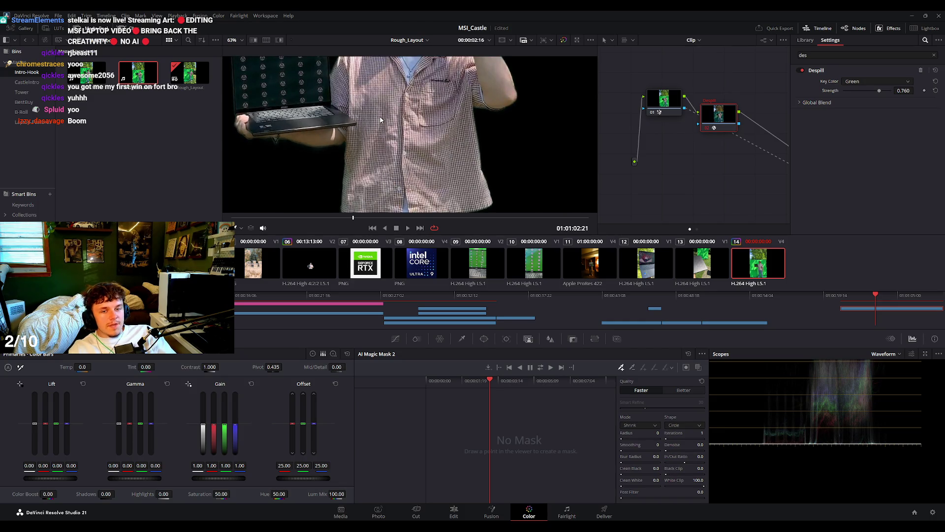
pyautogui.click(455, 217)
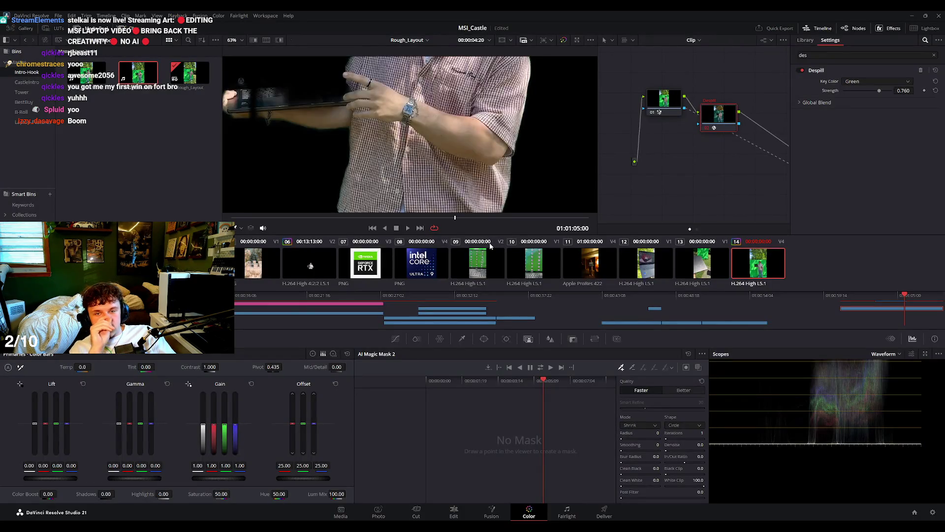
pyautogui.scroll(-5, 483, 176)
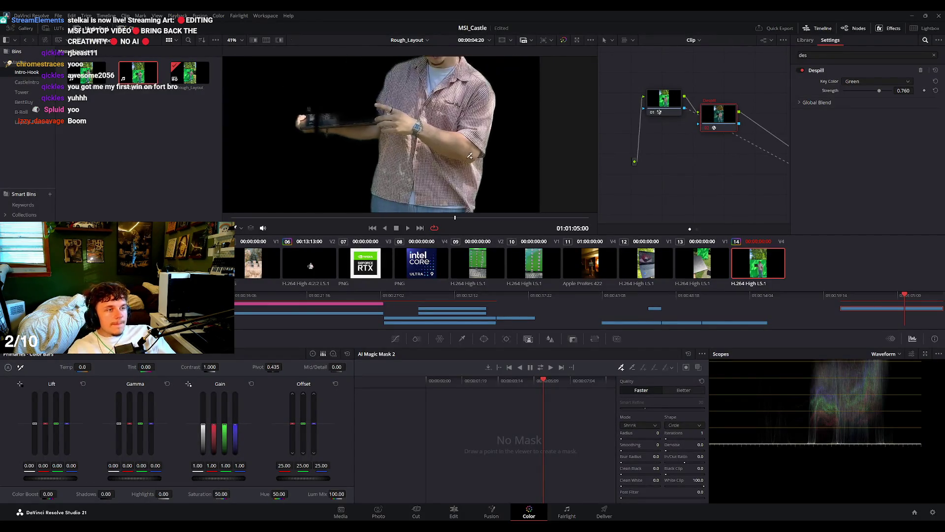
pyautogui.moveTo(699, 177); pyautogui.dragTo(685, 136)
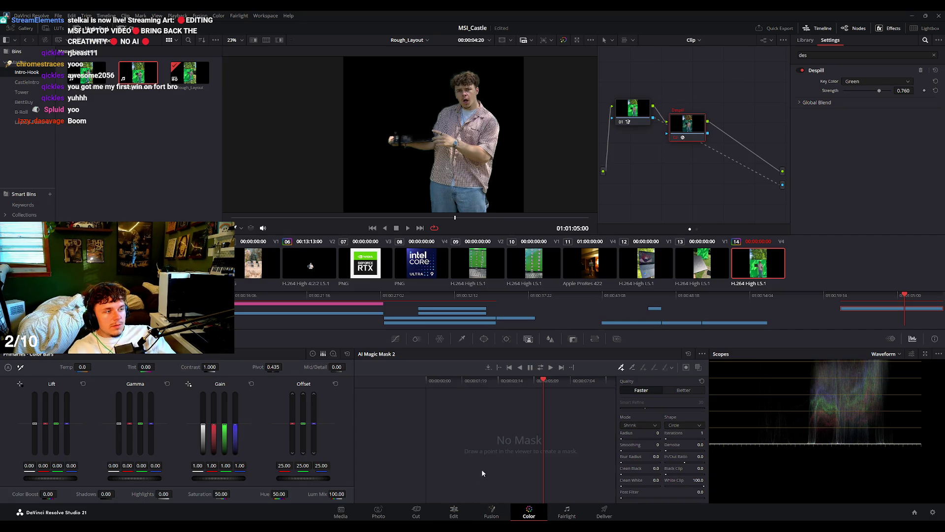
pyautogui.click(463, 515)
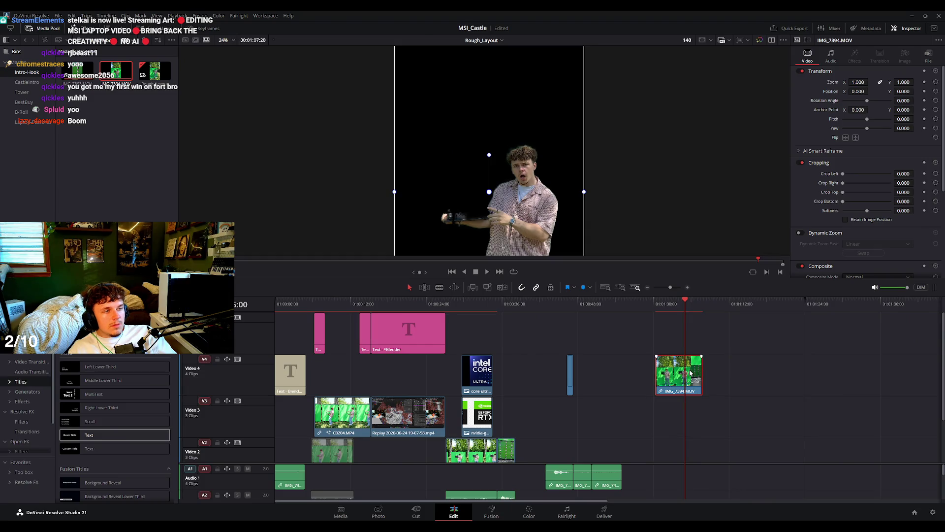
# Remove IMG_7394 from V4 and select the C0204.MP4 castle clip near 00:55.
pyautogui.press('Delete')
pyautogui.moveTo(621, 304)
pyautogui.mouseDown()
pyautogui.moveTo(331, 313)
pyautogui.moveTo(334, 334)
pyautogui.mouseUp()
pyautogui.click(341, 413)
# Inspect C0204.MP4 on the Color page, then return to the edit timeline.
pyautogui.click(529, 512)
pyautogui.scroll(5, 399, 126)
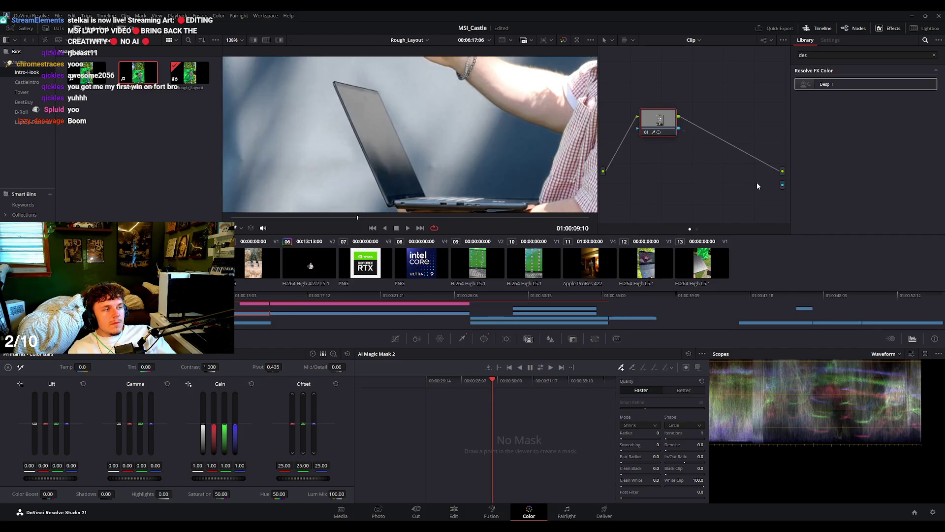
pyautogui.scroll(-5, 436, 128)
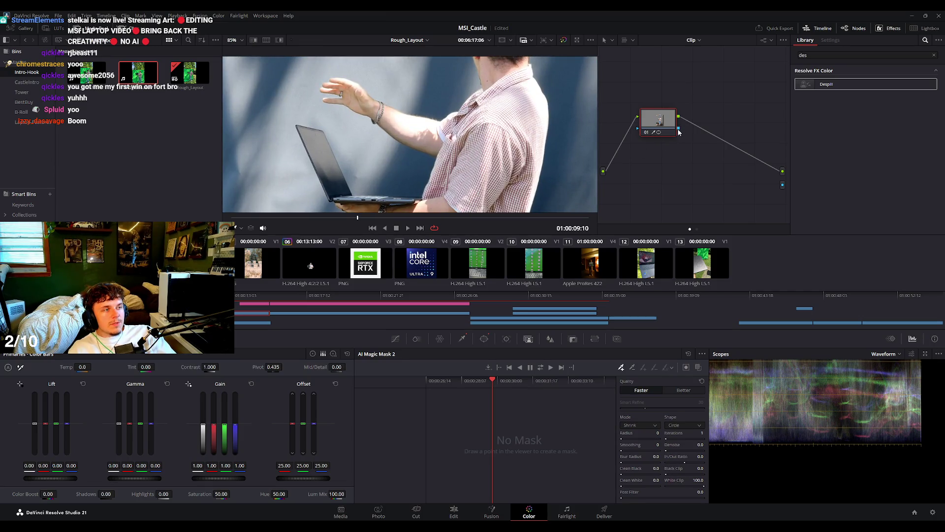
pyautogui.scroll(-2, 400, 156)
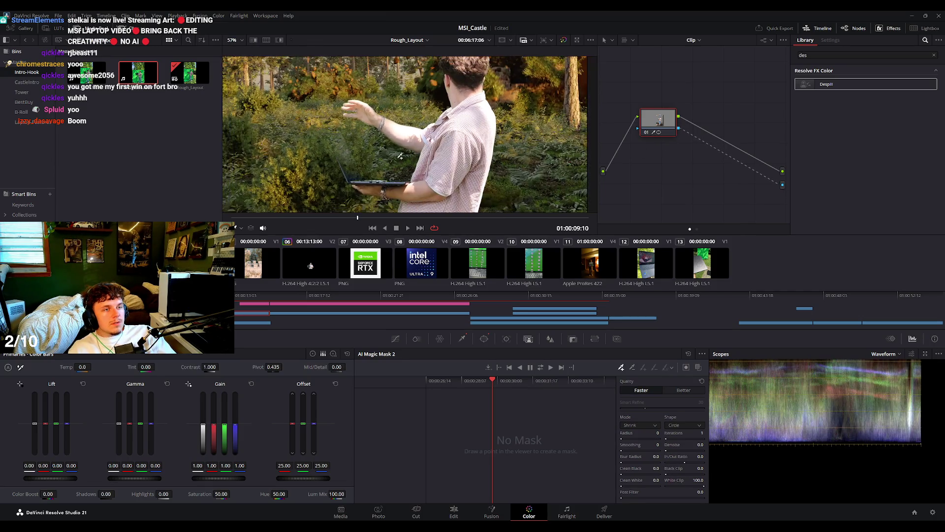
pyautogui.scroll(-1, 425, 121)
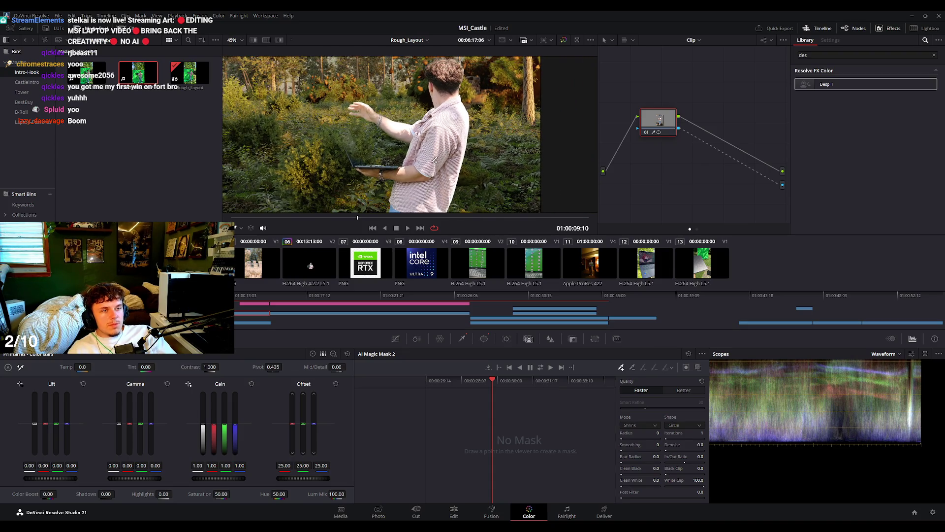
pyautogui.click(454, 511)
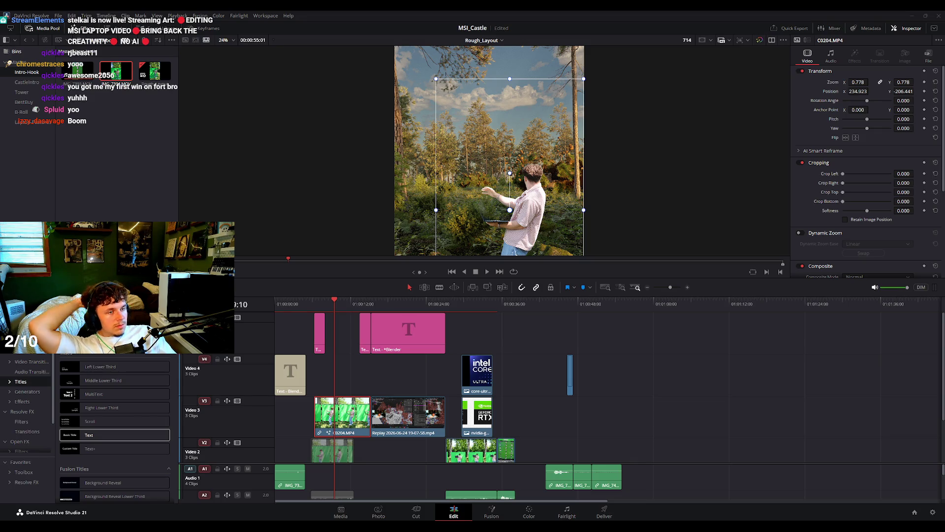
# Play back the green-screen intro around the White flash into scene title.
pyautogui.moveTo(334, 302); pyautogui.dragTo(284, 306)
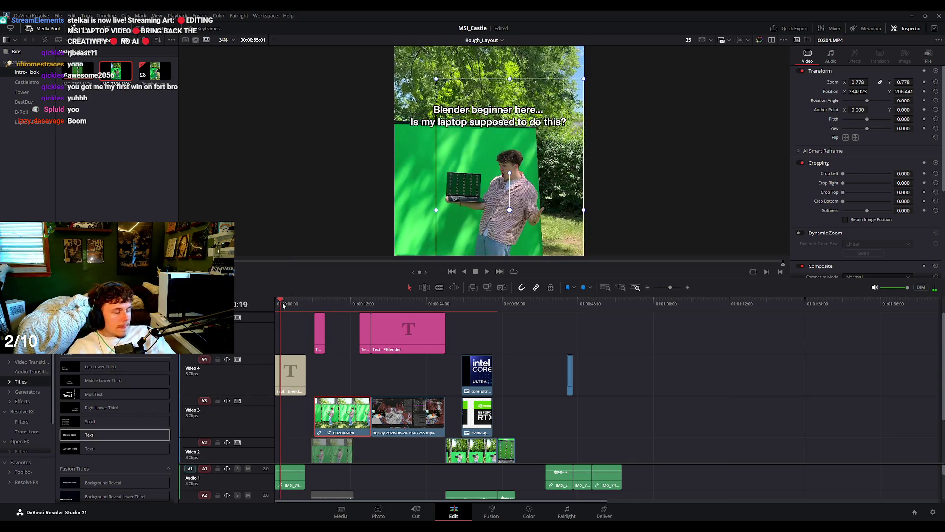
pyautogui.press('space')
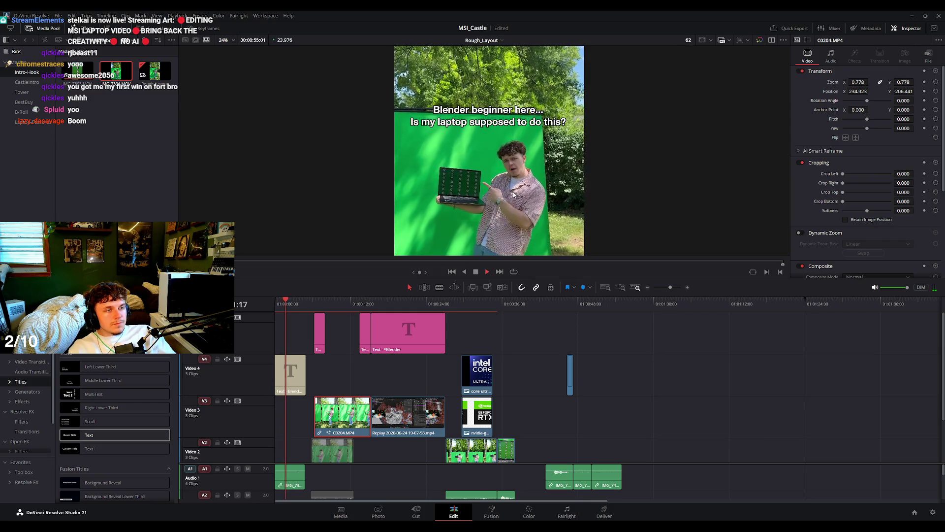
pyautogui.click(320, 327)
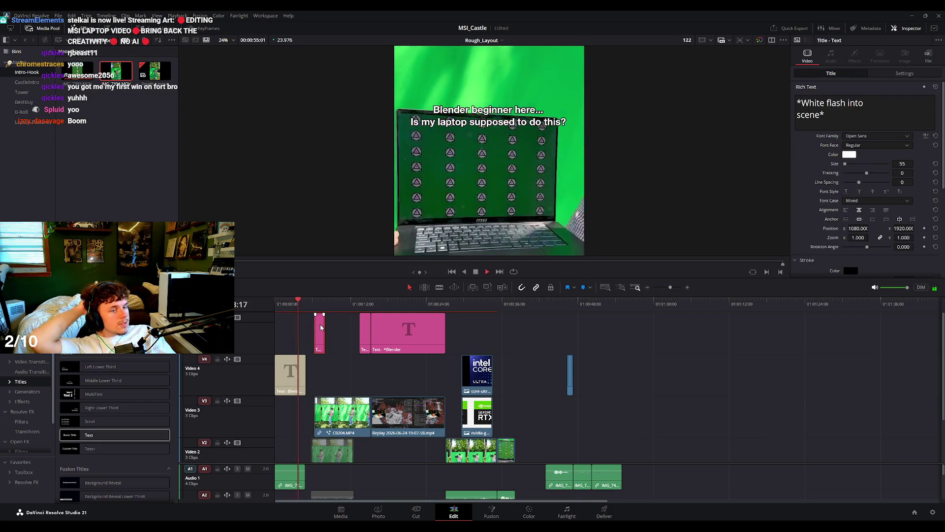
pyautogui.press('space')
# Move the Compound Clip 4 render from V4 up onto the top video track.
pyautogui.click(570, 306)
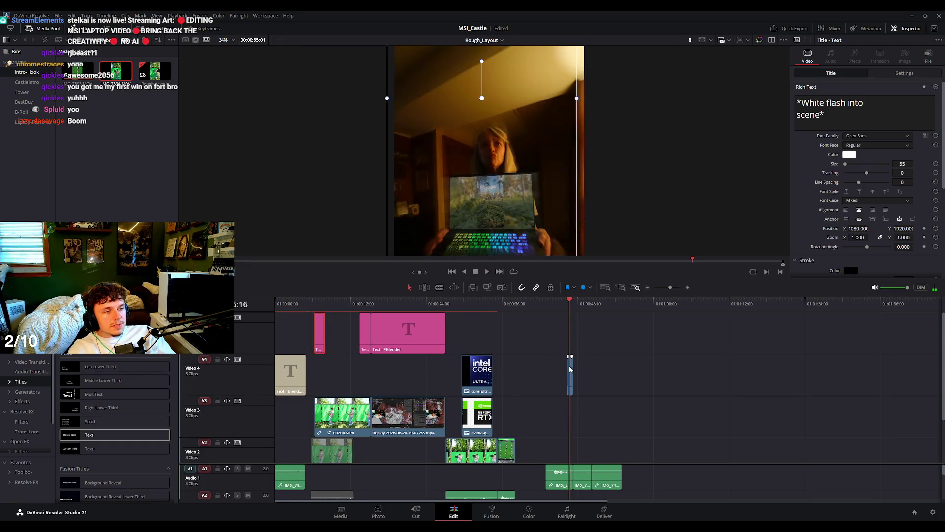
pyautogui.click(570, 367)
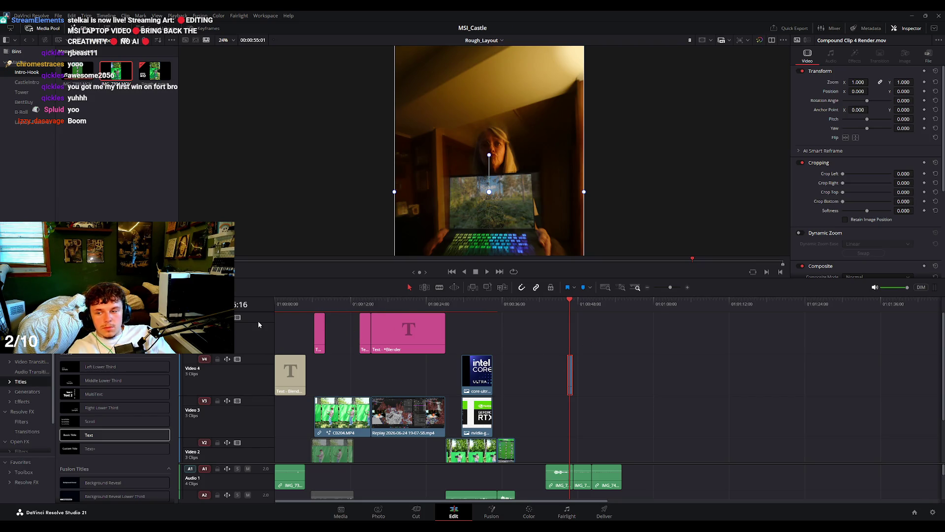
pyautogui.scroll(2, 364, 342)
pyautogui.moveTo(563, 390); pyautogui.dragTo(318, 334)
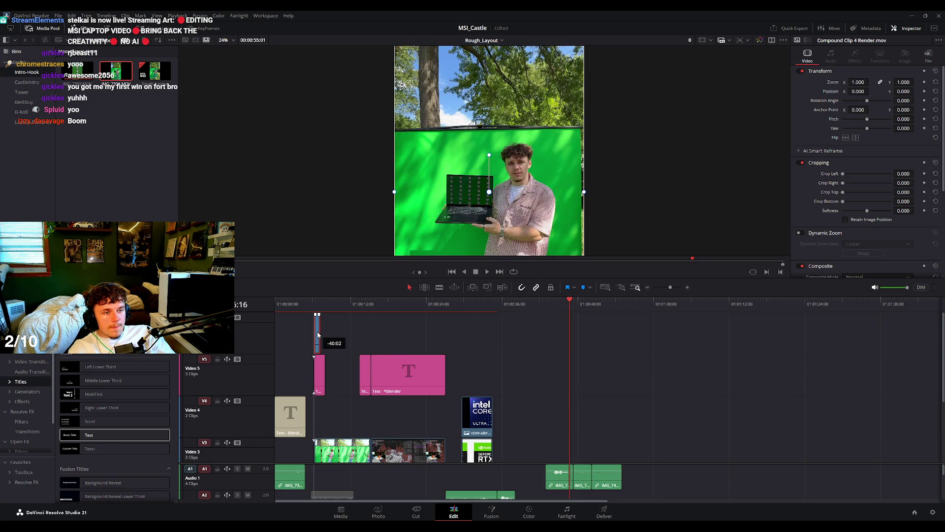
pyautogui.click(317, 303)
pyautogui.hotkey('ctrl', '=')
pyautogui.hotkey('ctrl', '=')
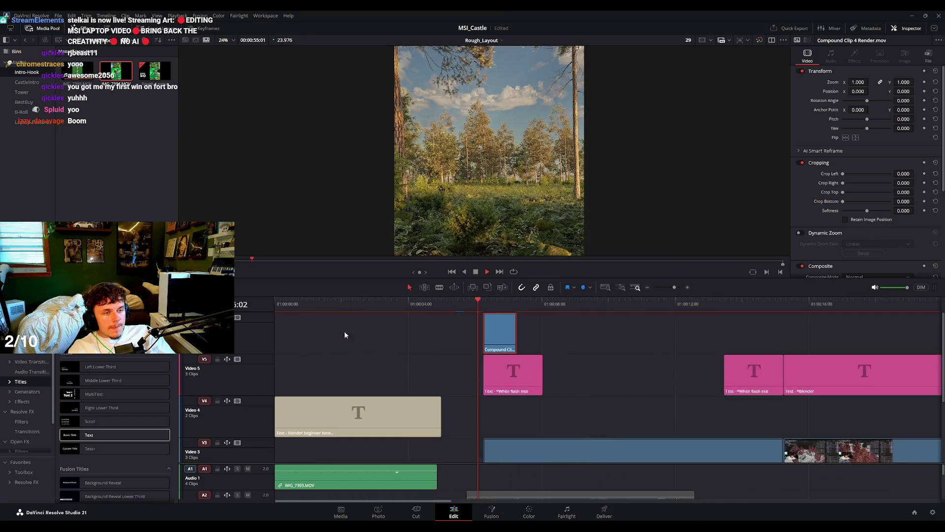
# Slide the compound clip about a second earlier, just ahead of the White flash title.
pyautogui.press('space')
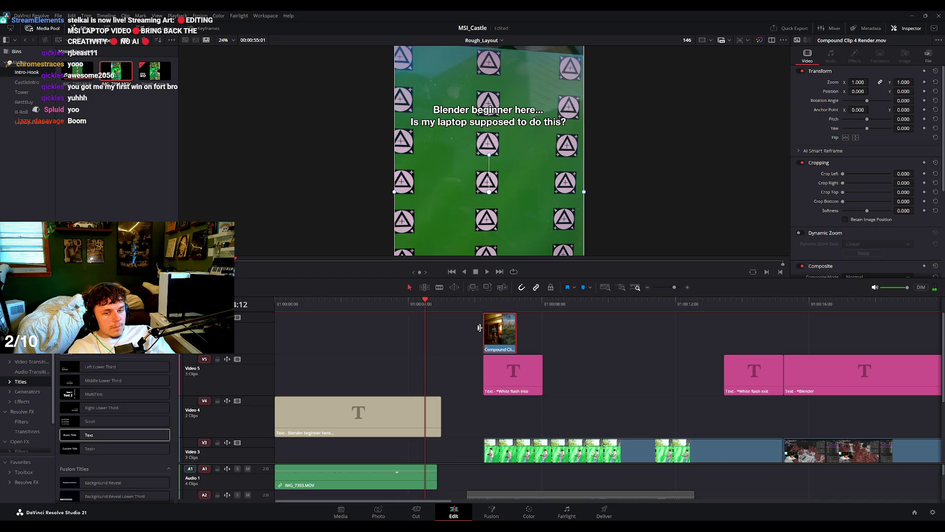
pyautogui.moveTo(502, 337); pyautogui.dragTo(457, 337)
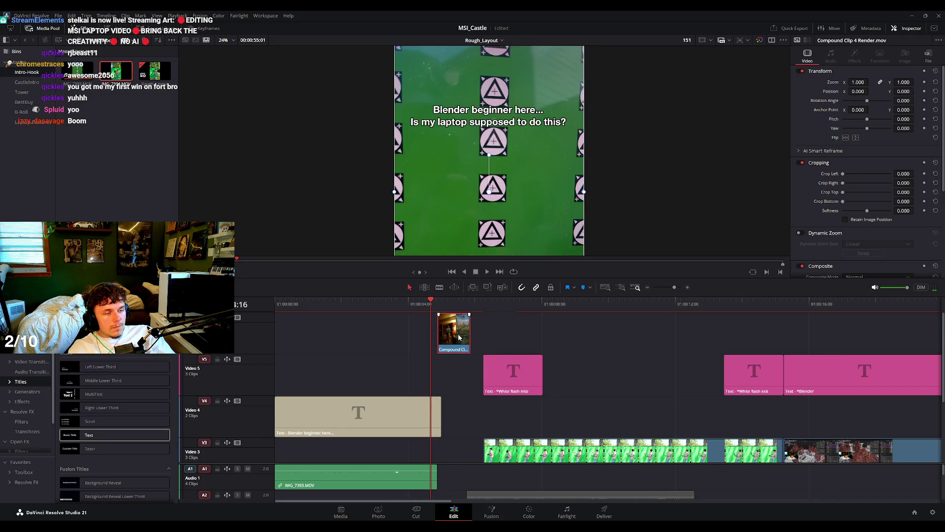
pyautogui.press('space')
pyautogui.press('space')
pyautogui.scroll(-3, 501, 343)
pyautogui.scroll(3, 501, 343)
pyautogui.click(508, 371)
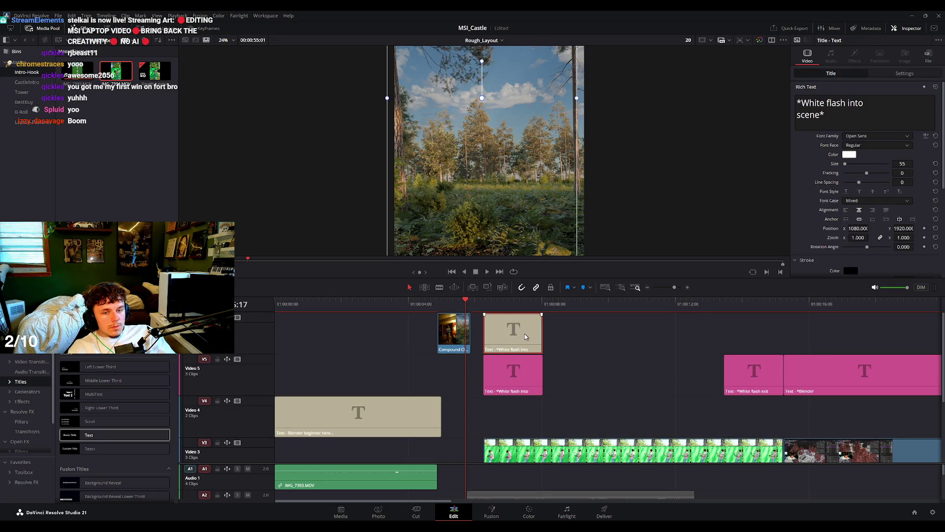
# Move the compound clip down to V5 and place the note title copy above it.
pyautogui.scroll(-2, 525, 333)
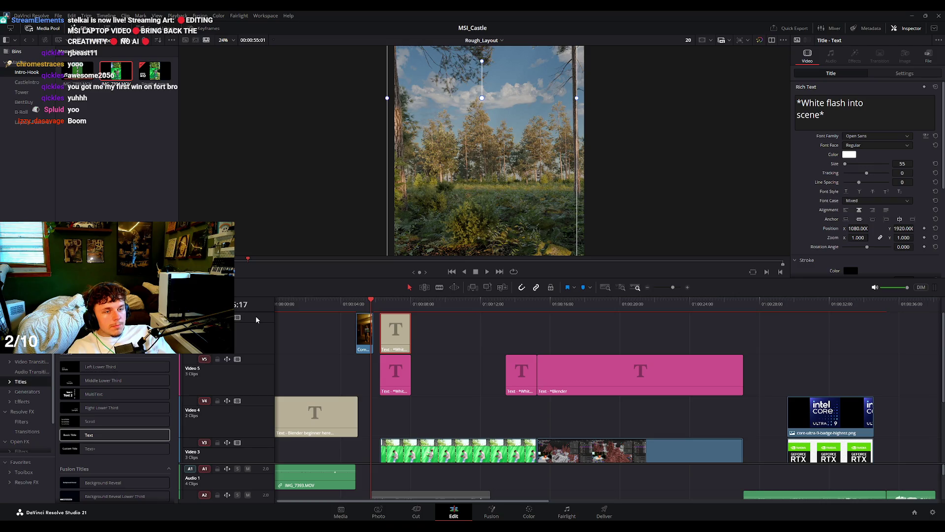
pyautogui.moveTo(364, 339); pyautogui.dragTo(364, 376)
pyautogui.moveTo(398, 333); pyautogui.dragTo(374, 335)
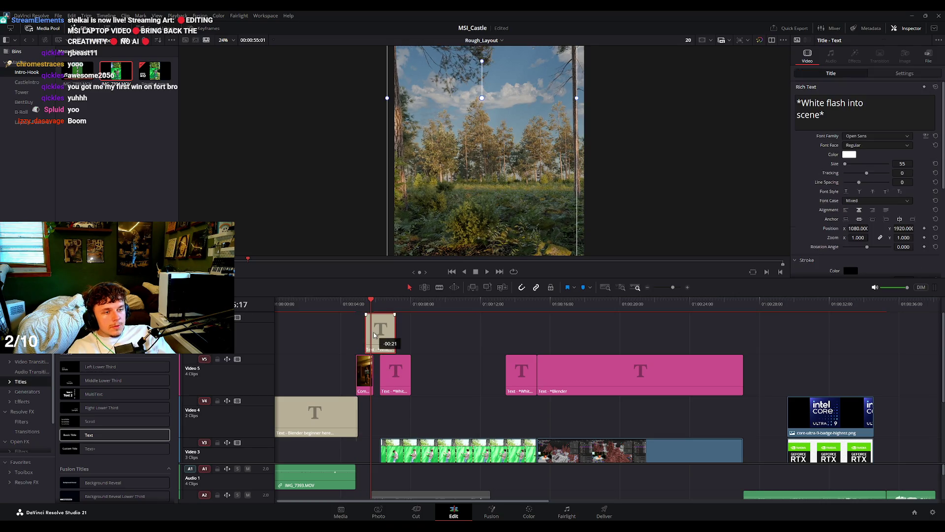
pyautogui.press('Left')
pyautogui.press('Left')
pyautogui.press('Left')
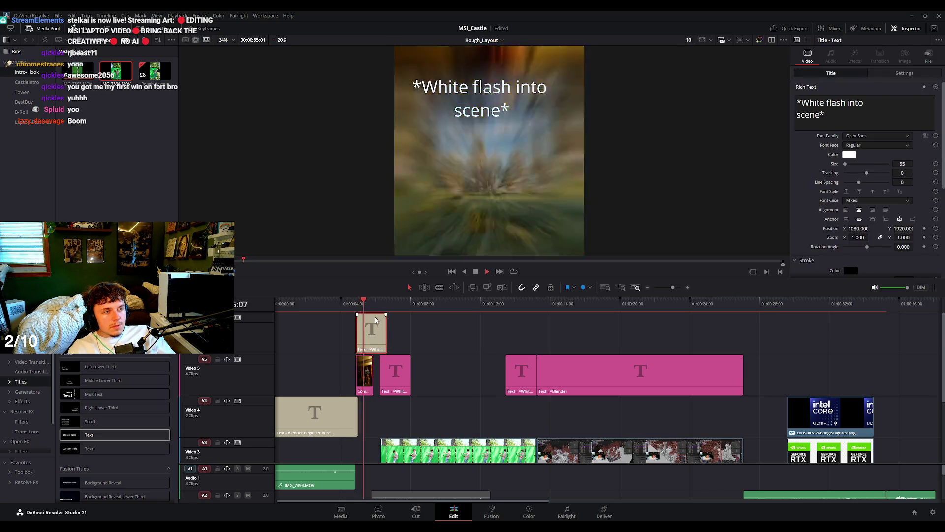
# Retype the note title's Rich Text as 'Transition reference'.
pyautogui.moveTo(825, 115); pyautogui.dragTo(798, 102)
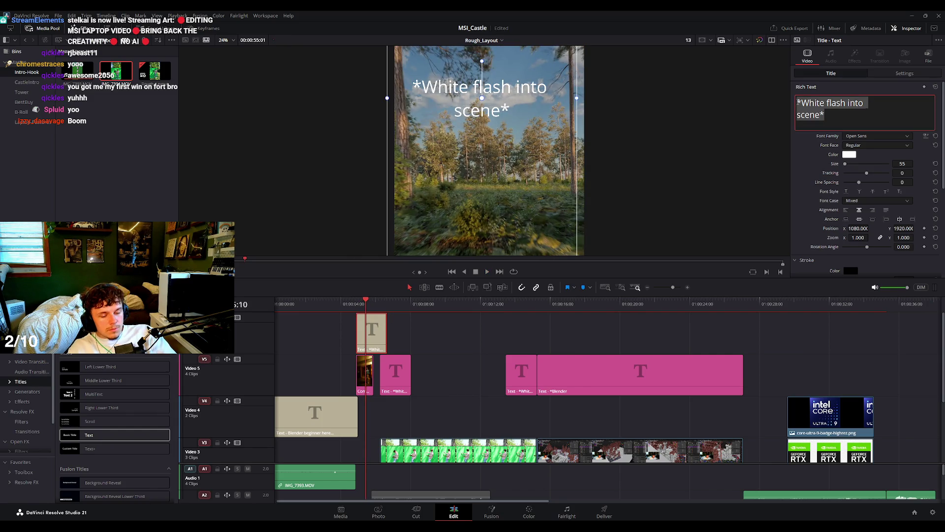
pyautogui.write('Tra')
pyautogui.press('BackSpace')
pyautogui.press('BackSpace')
pyautogui.press('BackSpace')
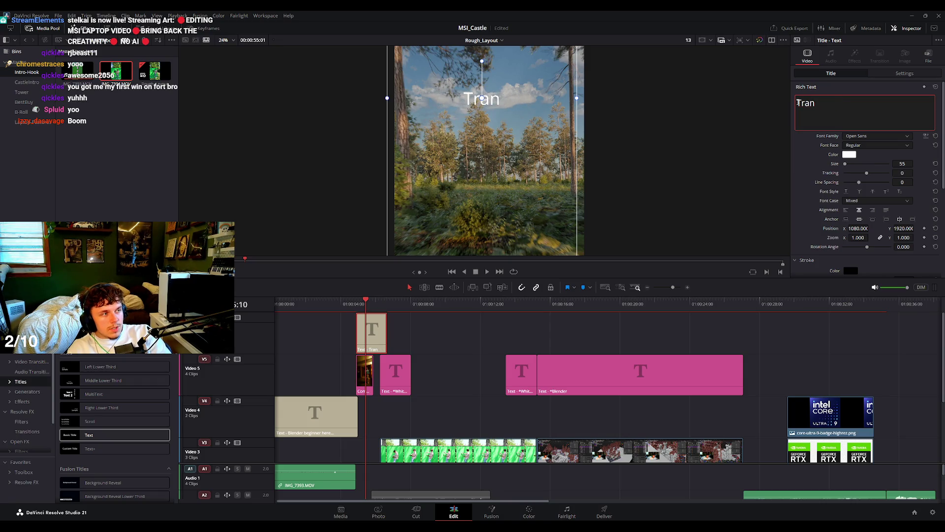
pyautogui.write('nce')
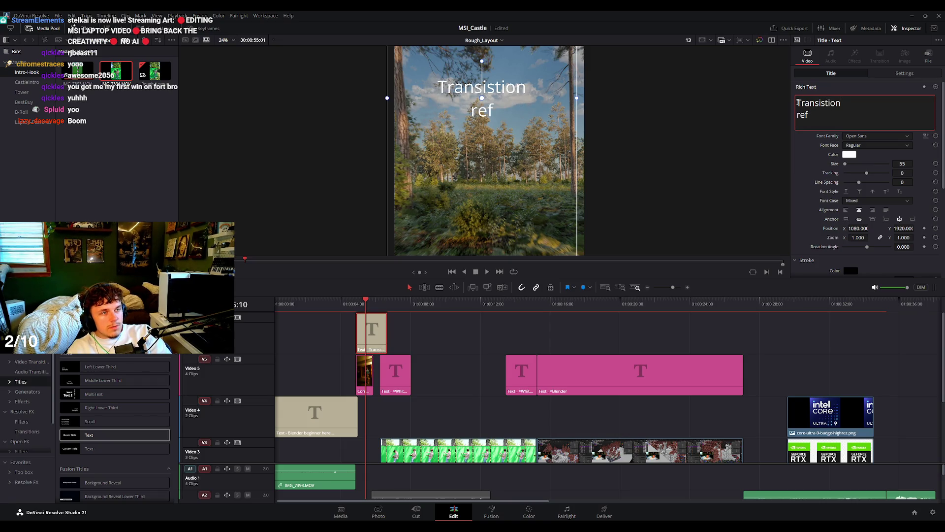
pyautogui.write('*')
# Extend the Transition reference* title to start earlier, then nudge it eight frames later.
pyautogui.moveTo(358, 308)
pyautogui.mouseDown()
pyautogui.moveTo(343, 308)
pyautogui.moveTo(351, 329)
pyautogui.mouseUp()
pyautogui.press('space')
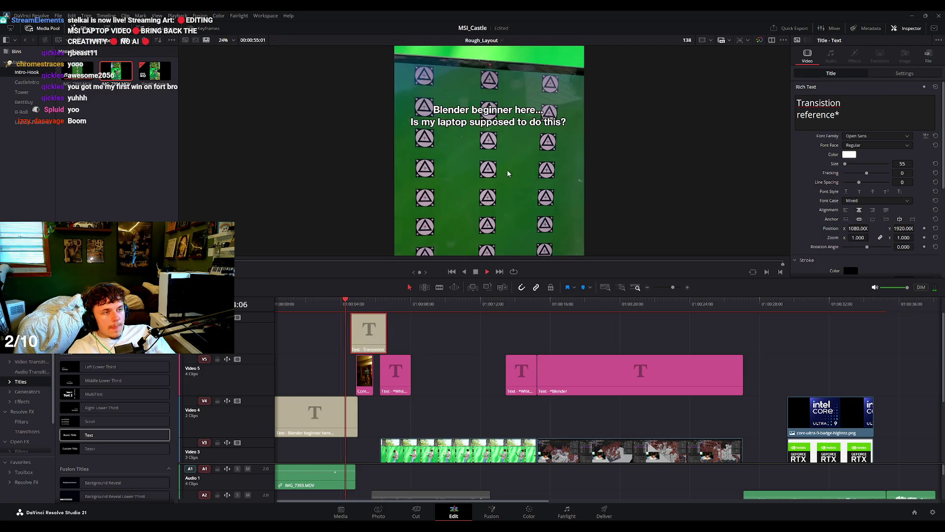
pyautogui.press('space')
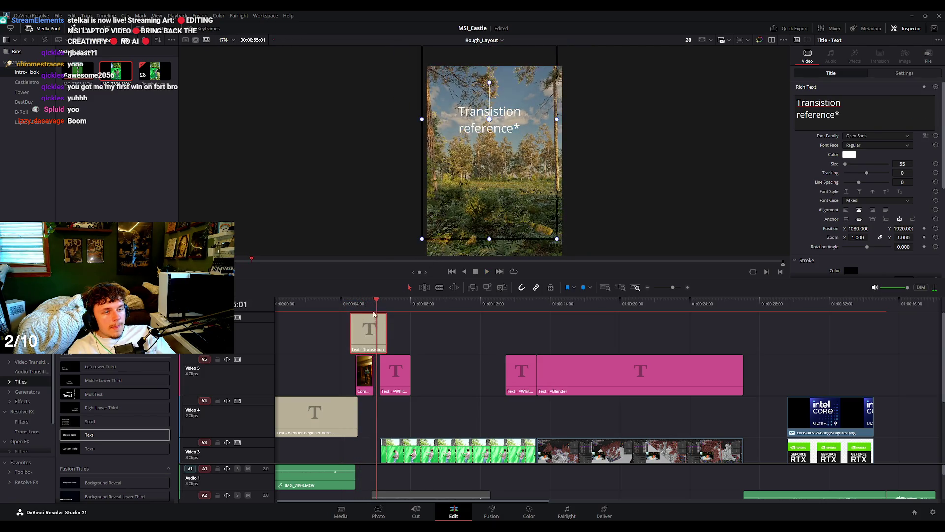
pyautogui.moveTo(374, 314); pyautogui.dragTo(374, 332)
pyautogui.press('space')
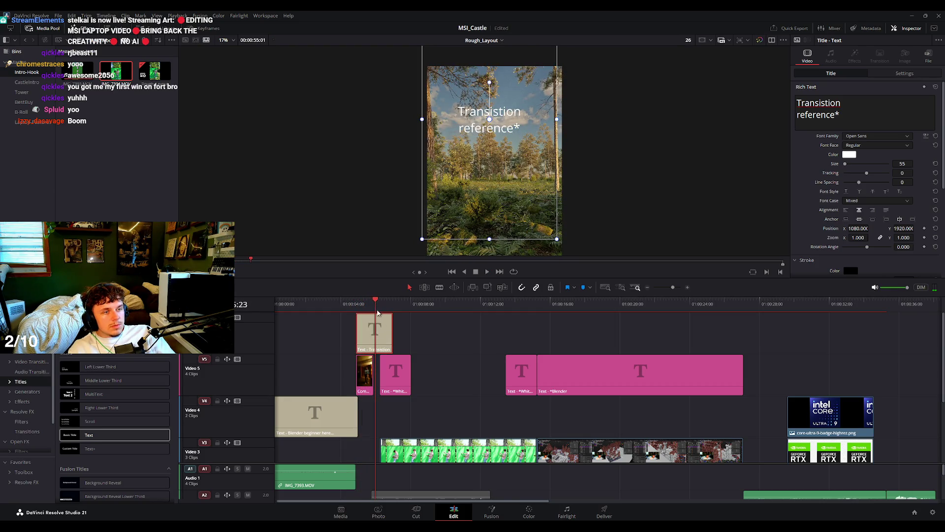
pyautogui.click(358, 309)
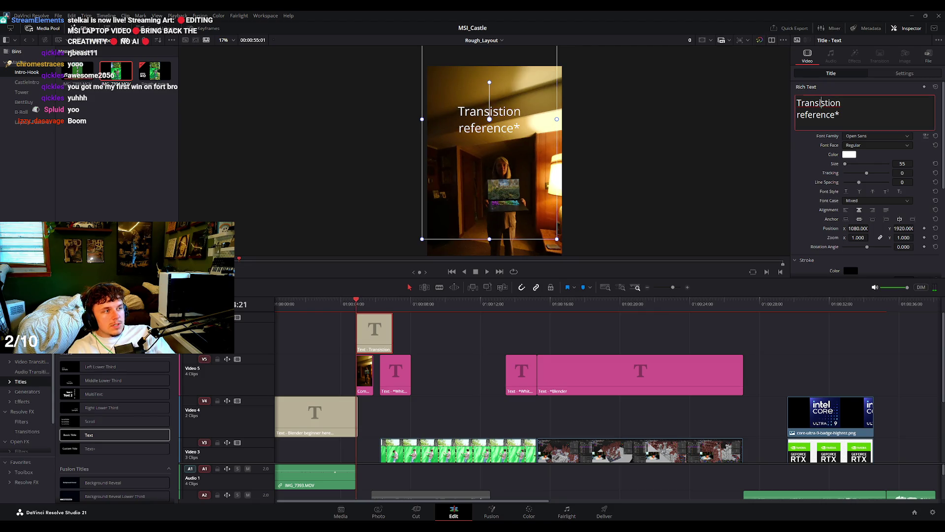
# Trim the title's end so it stops before the *White flash into scene* note, then replay it.
pyautogui.click(491, 188)
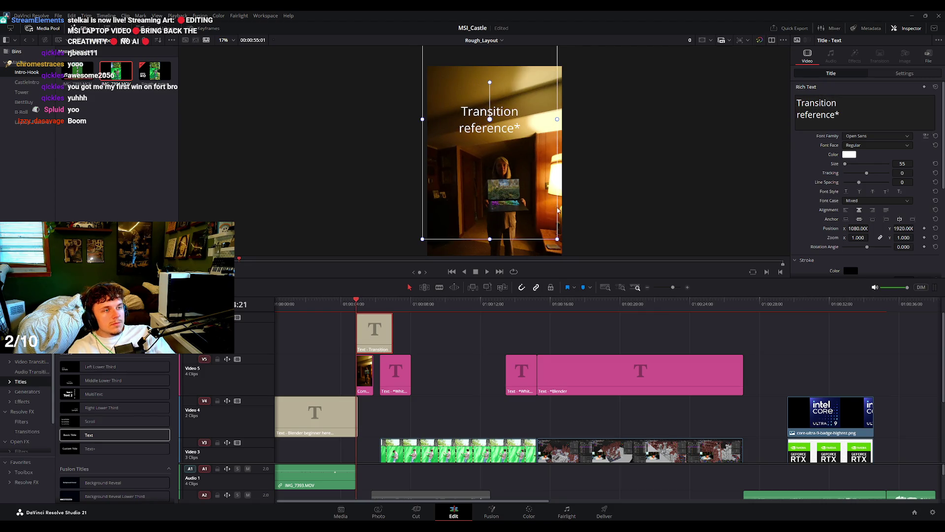
pyautogui.press('space')
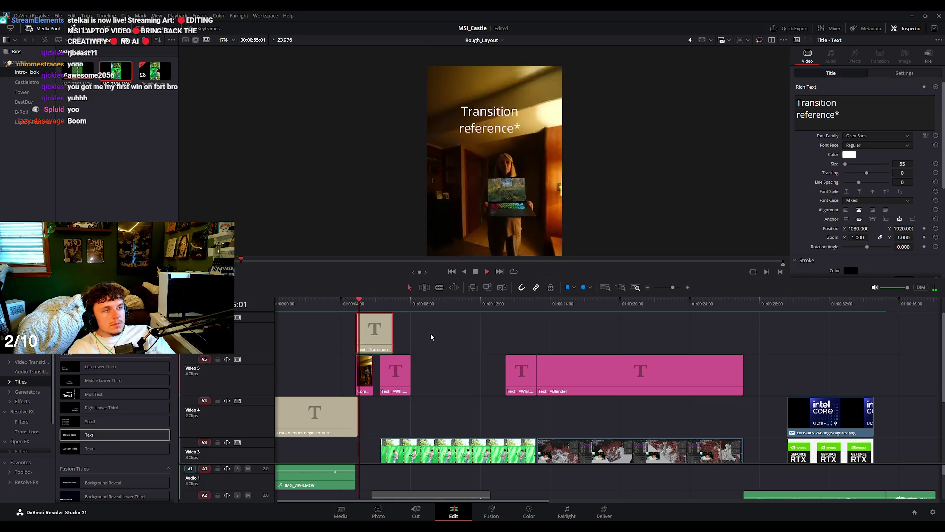
pyautogui.press('space')
pyautogui.moveTo(392, 332); pyautogui.dragTo(380, 332)
pyautogui.click(349, 309)
pyautogui.press('space')
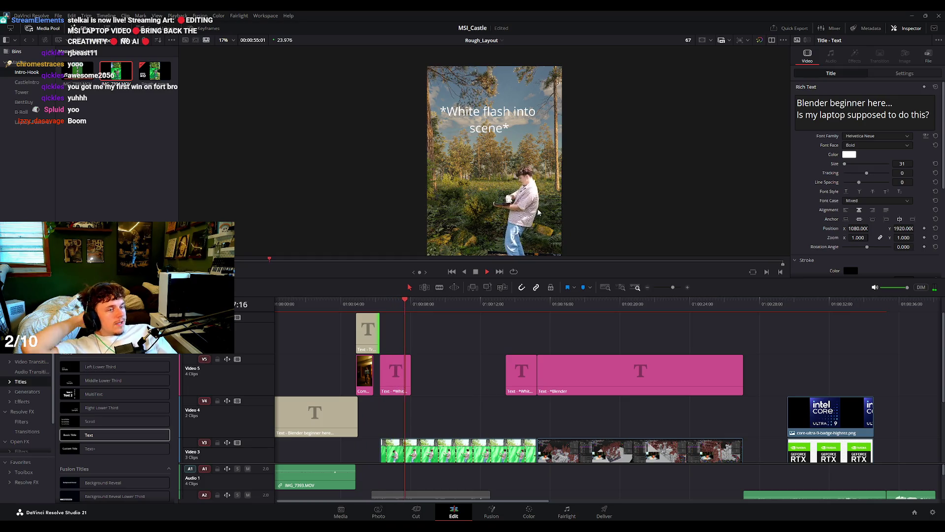
pyautogui.scroll(1, 523, 221)
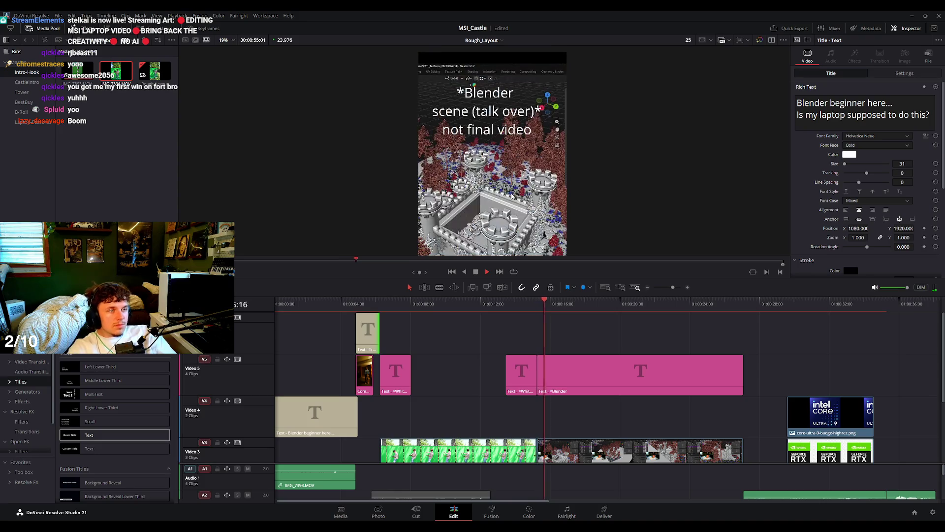
pyautogui.scroll(-2, 518, 209)
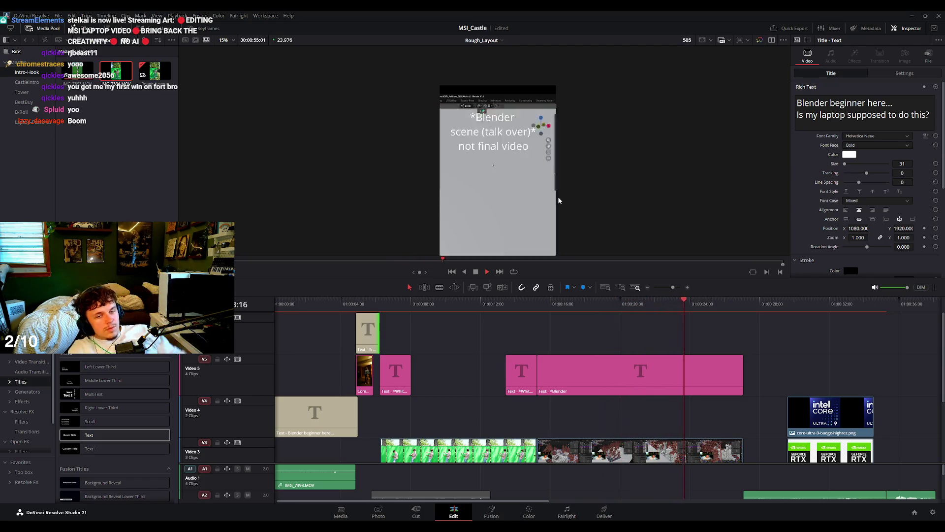
pyautogui.click(728, 305)
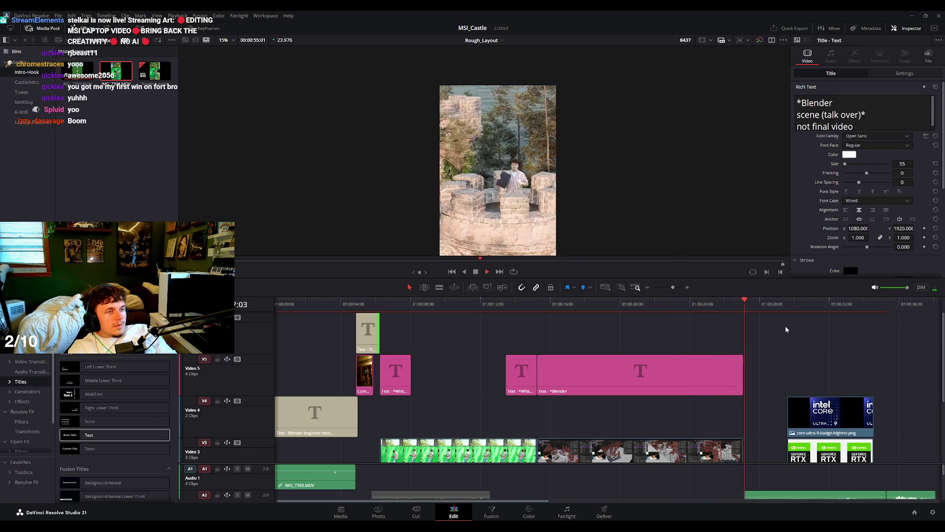
pyautogui.press('space')
pyautogui.hscroll(3, 716, 320)
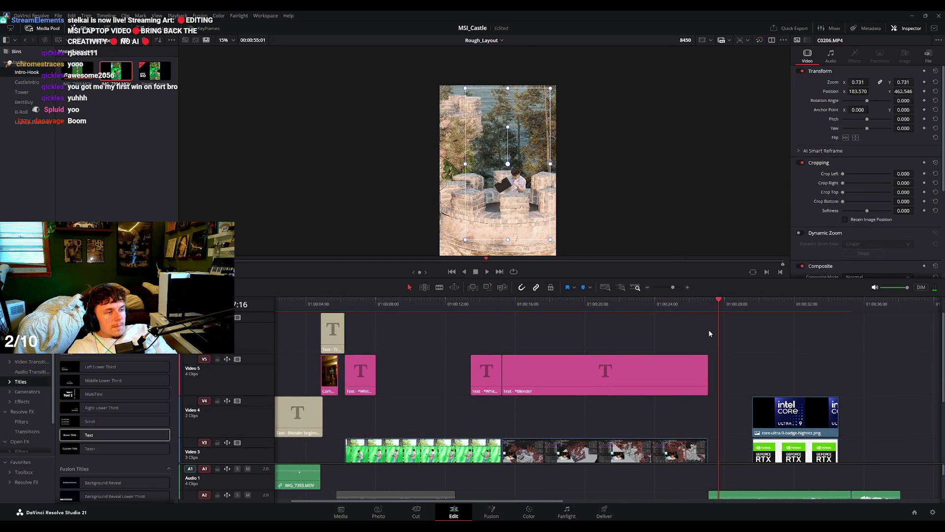
# Copy the *Blender scene title further along V5 and shorten the copy to a brief note.
pyautogui.click(337, 344)
pyautogui.moveTo(603, 377)
pyautogui.mouseDown()
pyautogui.moveTo(825, 376)
pyautogui.moveTo(792, 375)
pyautogui.mouseUp()
pyautogui.moveTo(914, 373); pyautogui.dragTo(732, 367)
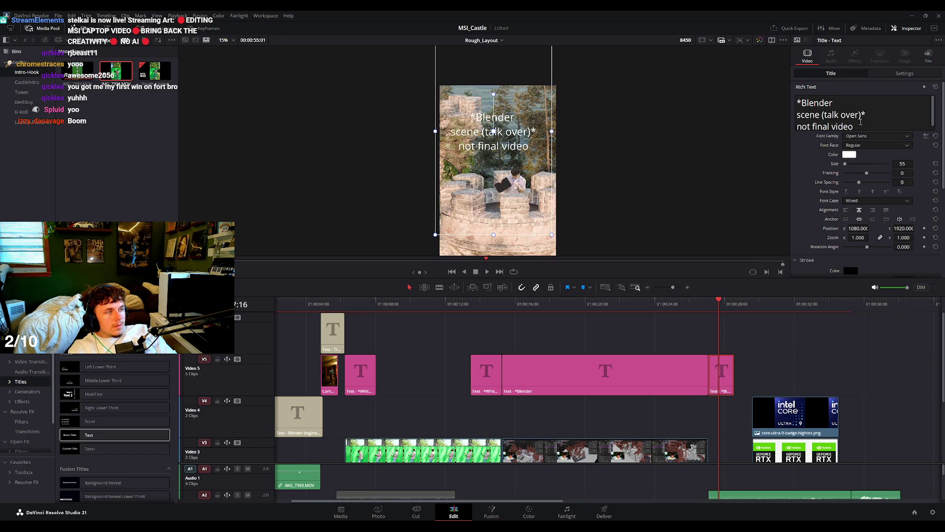
# Retype the copy to read 'Transition from blender scene viewport into this scene*'.
pyautogui.moveTo(860, 123); pyautogui.dragTo(802, 98)
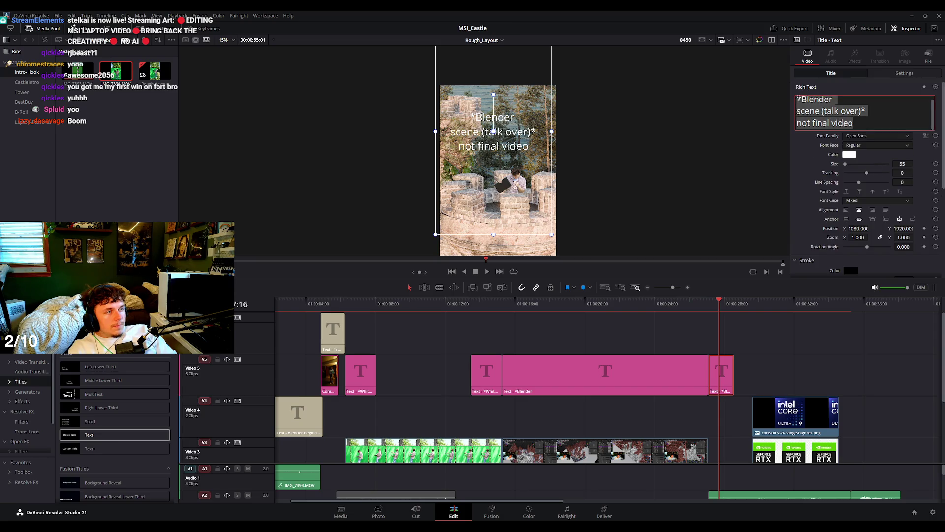
pyautogui.write('Transition from')
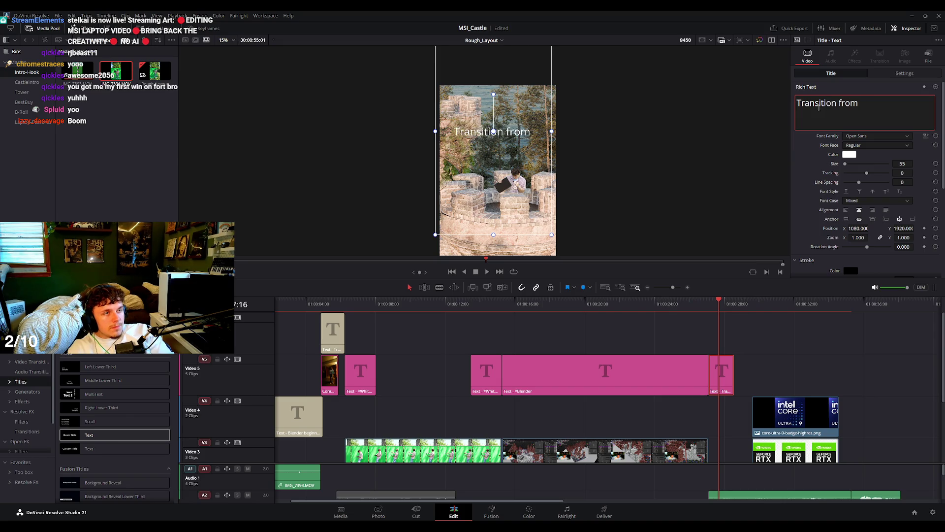
pyautogui.write(' blender')
pyautogui.press('Return')
pyautogui.write('sc')
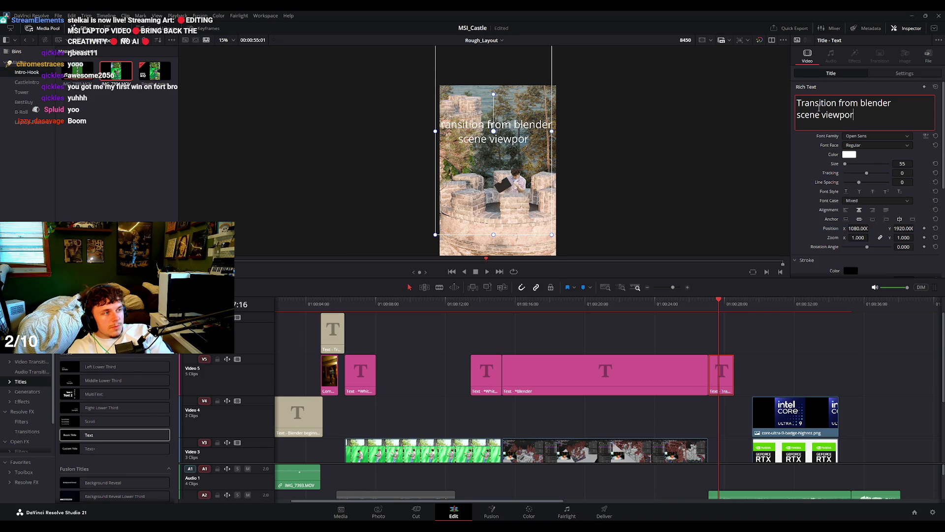
pyautogui.write('t into this')
pyautogui.press('Return')
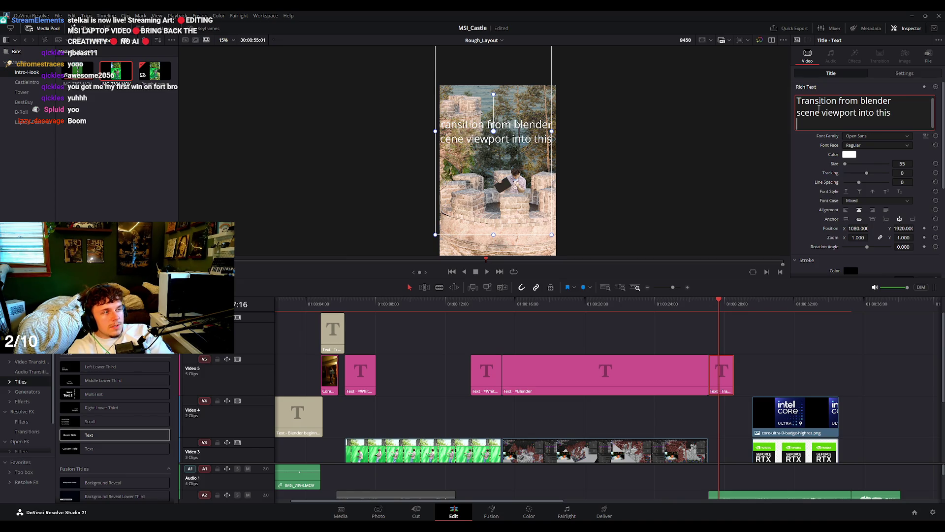
pyautogui.write('scene')
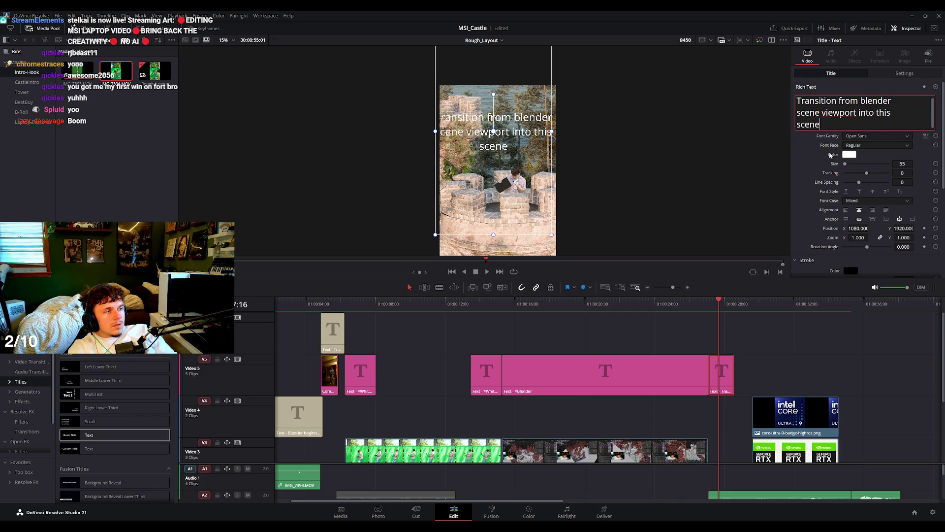
pyautogui.click(830, 155)
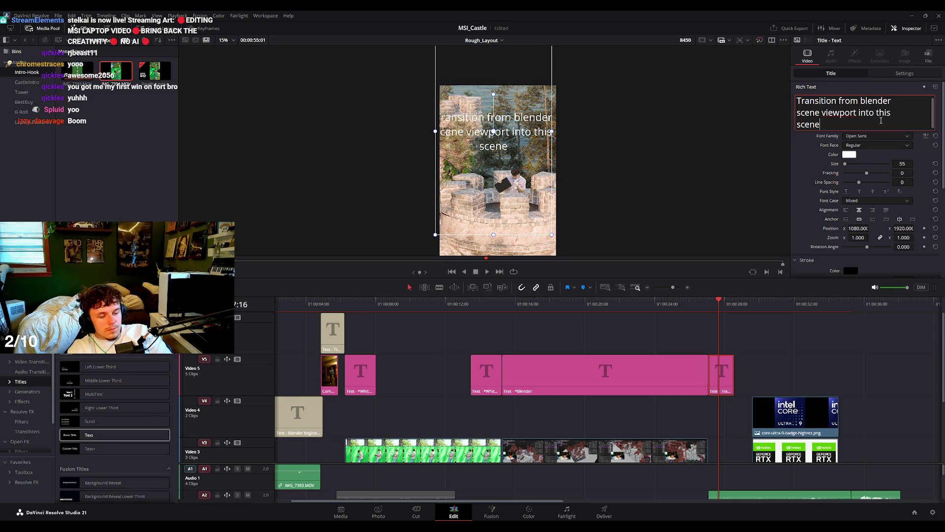
# Move the title lower in the frame and outline it in black with stroke size 16.
pyautogui.scroll(-10, 878, 168)
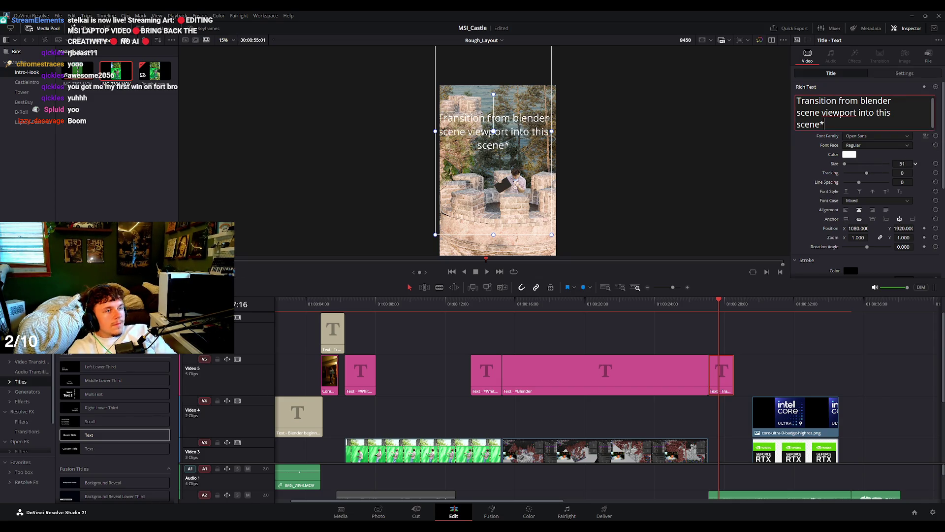
pyautogui.moveTo(509, 123); pyautogui.dragTo(515, 209)
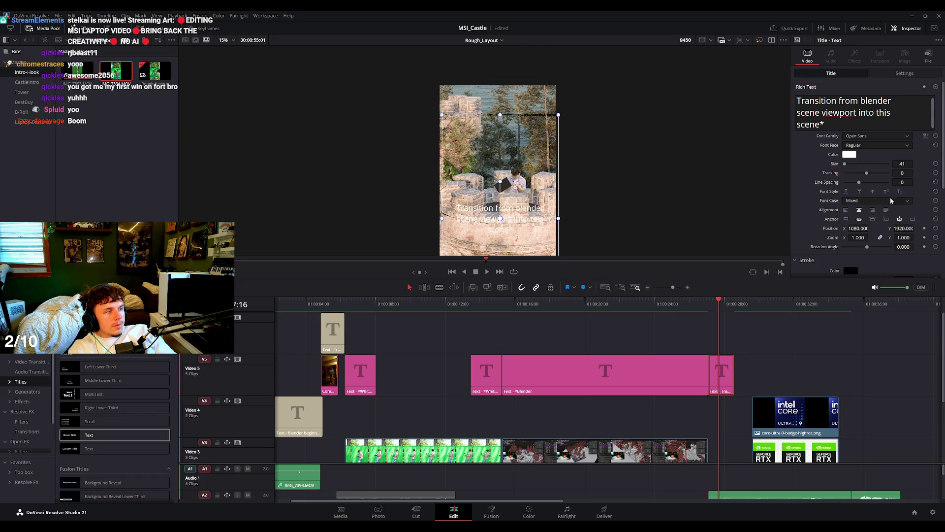
pyautogui.scroll(-3, 891, 201)
pyautogui.moveTo(844, 191); pyautogui.dragTo(880, 198)
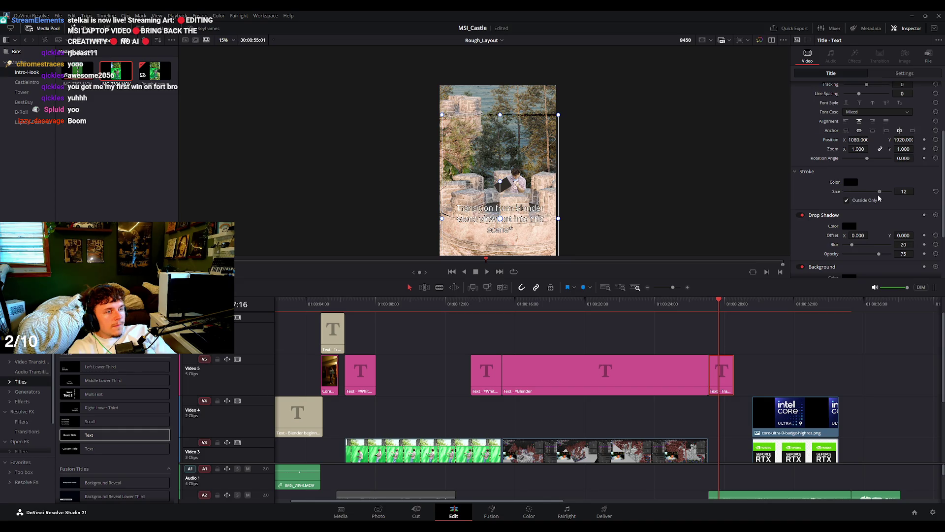
pyautogui.click(891, 192)
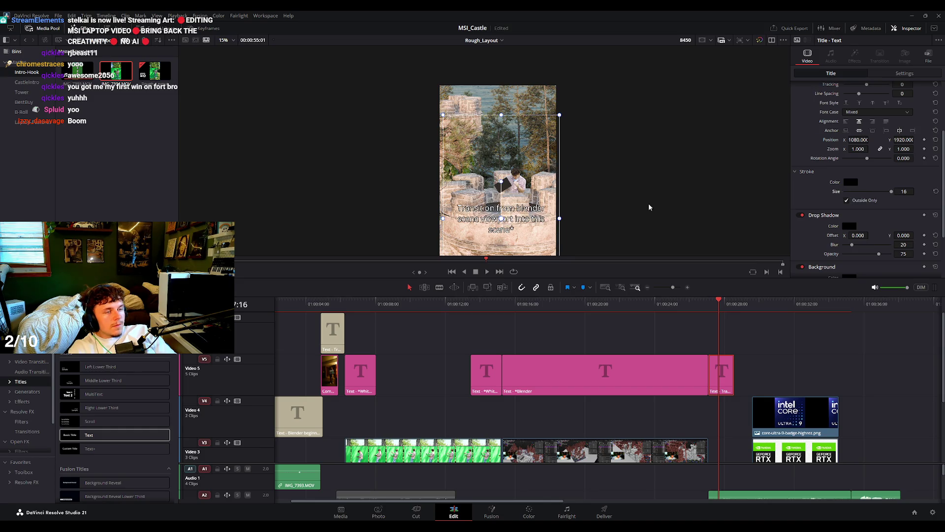
pyautogui.scroll(2, 654, 204)
pyautogui.scroll(2, 616, 129)
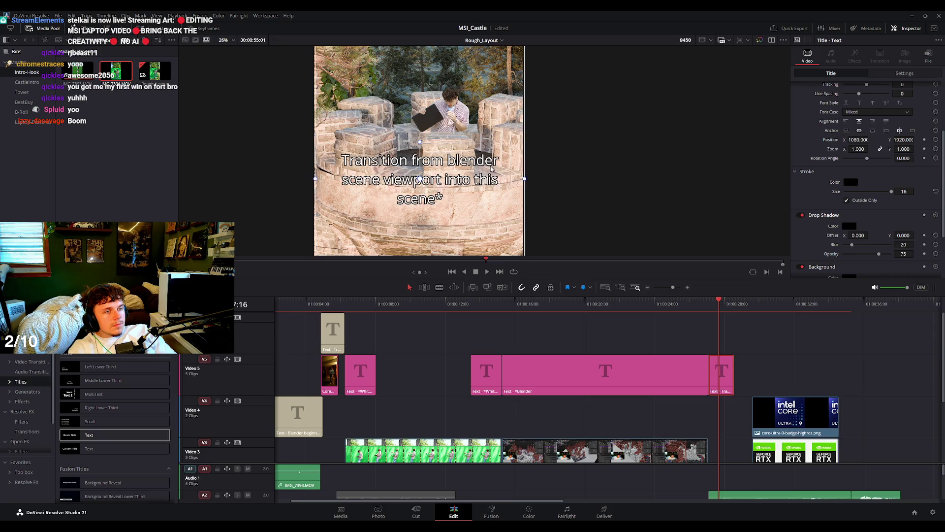
# Play back the edit from before the new title to check it.
pyautogui.scroll(-4, 611, 179)
pyautogui.click(729, 303)
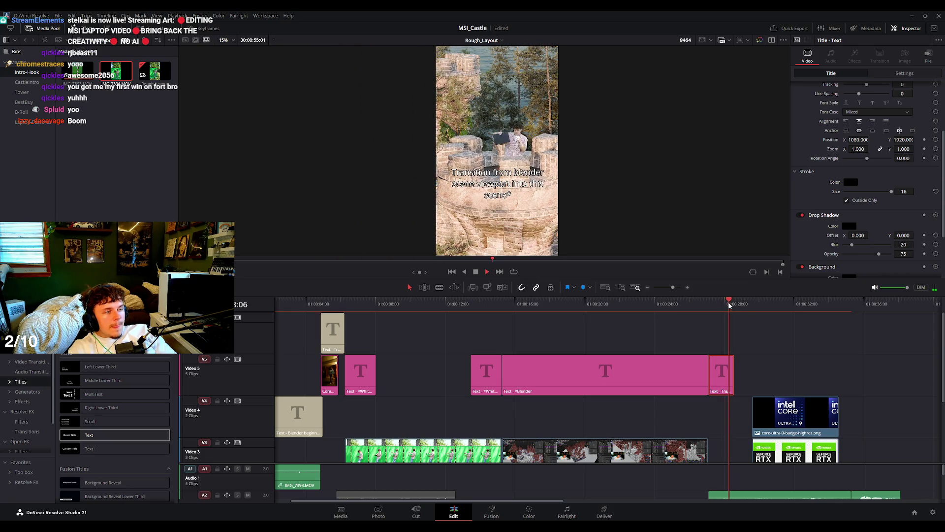
pyautogui.press('space')
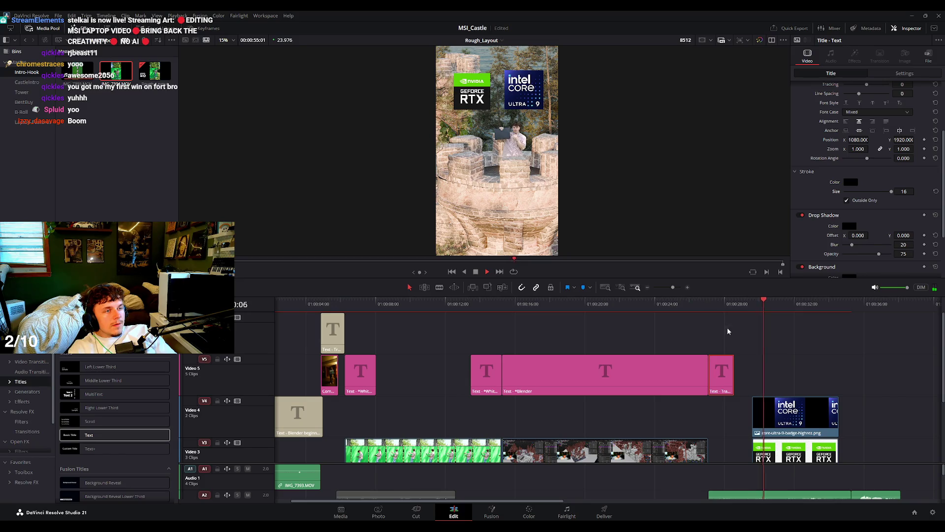
pyautogui.scroll(-2, 765, 338)
pyautogui.hscroll(3, 713, 328)
pyautogui.scroll(2, 687, 341)
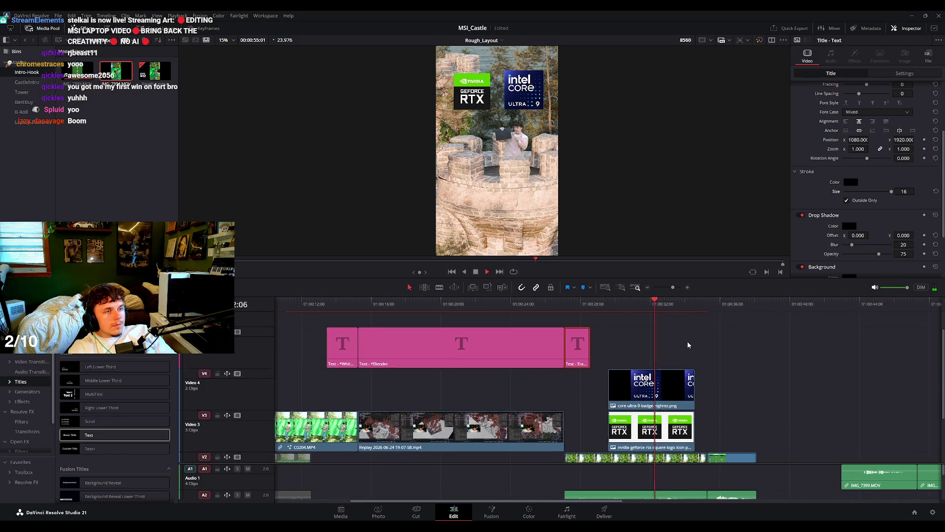
pyautogui.hscroll(-1, 687, 344)
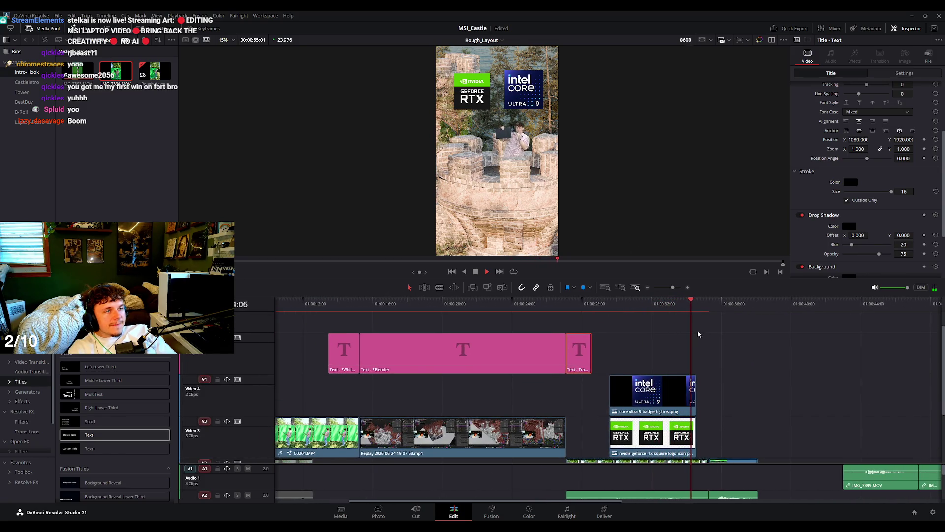
pyautogui.press('space')
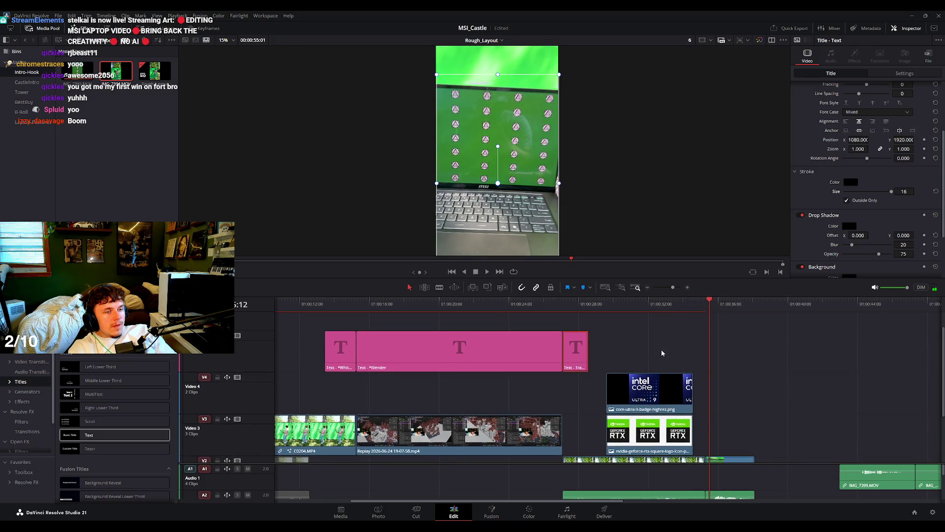
# Copy the short note title to the top track near the end and preview Compound Clip 4 Render.mov.
pyautogui.scroll(2, 661, 350)
pyautogui.hscroll(-5, 542, 349)
pyautogui.click(356, 333)
pyautogui.moveTo(357, 334); pyautogui.dragTo(881, 333)
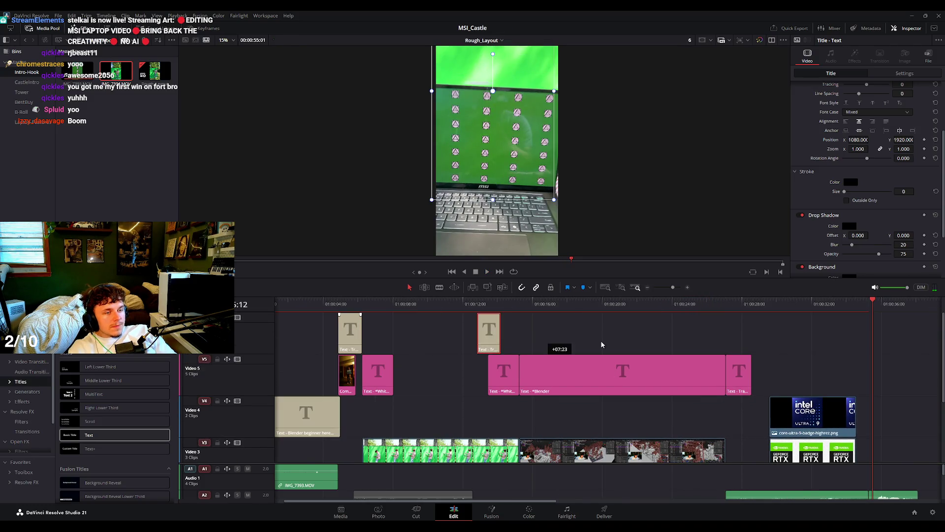
pyautogui.doubleClick(344, 375)
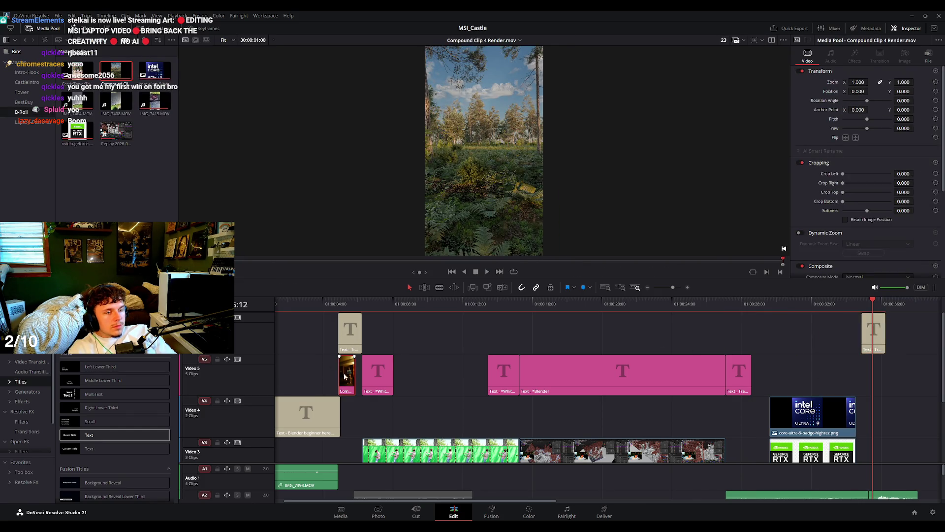
# Place Compound Clip 4 Render.mov on Video 5 under the title and set its speed direction to reverse.
pyautogui.moveTo(347, 377); pyautogui.dragTo(868, 379)
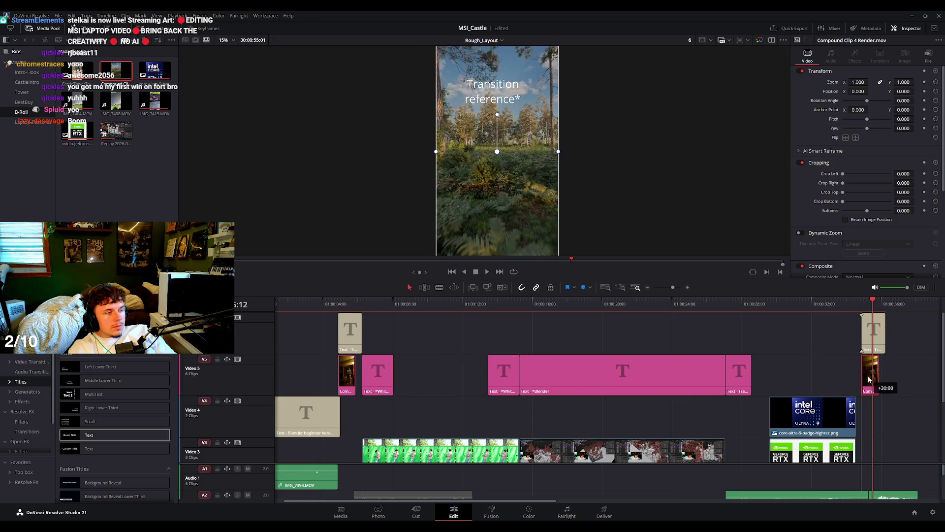
pyautogui.scroll(-3, 874, 273)
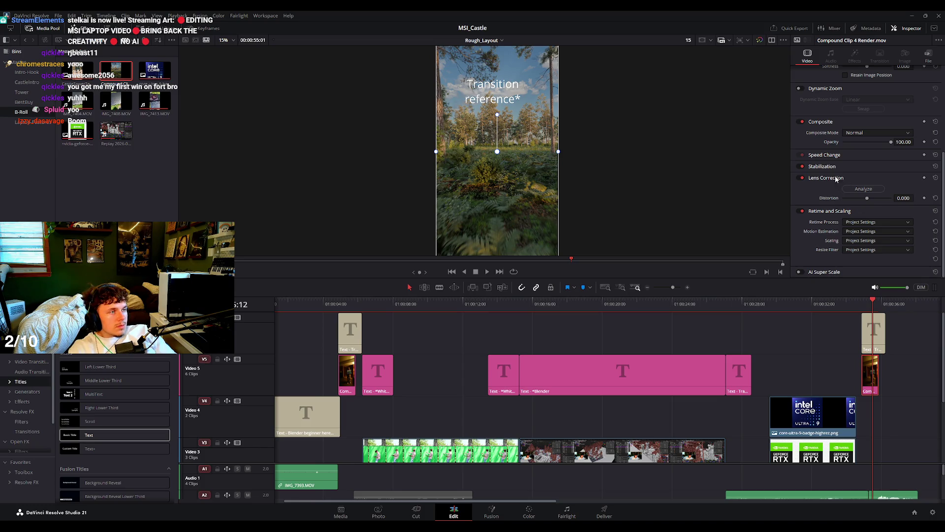
pyautogui.scroll(3, 837, 184)
pyautogui.scroll(-3, 844, 193)
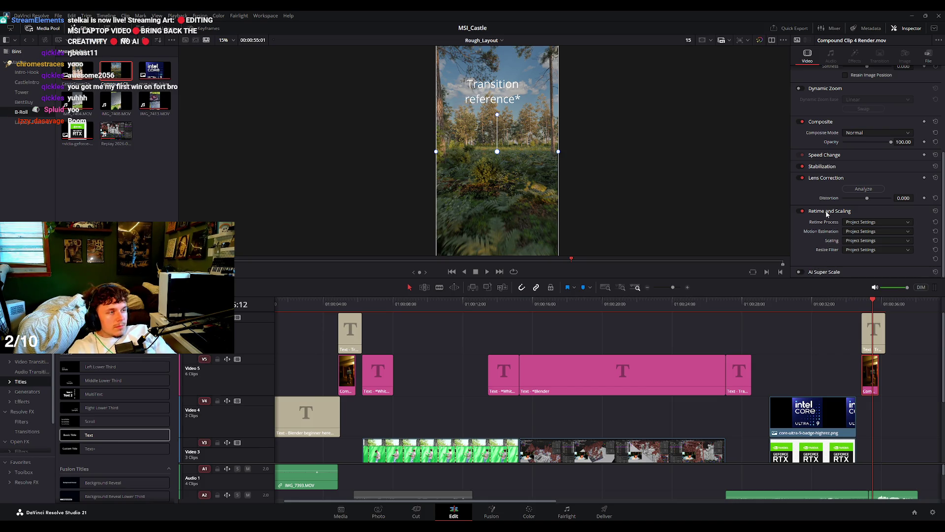
pyautogui.click(825, 167)
pyautogui.click(830, 156)
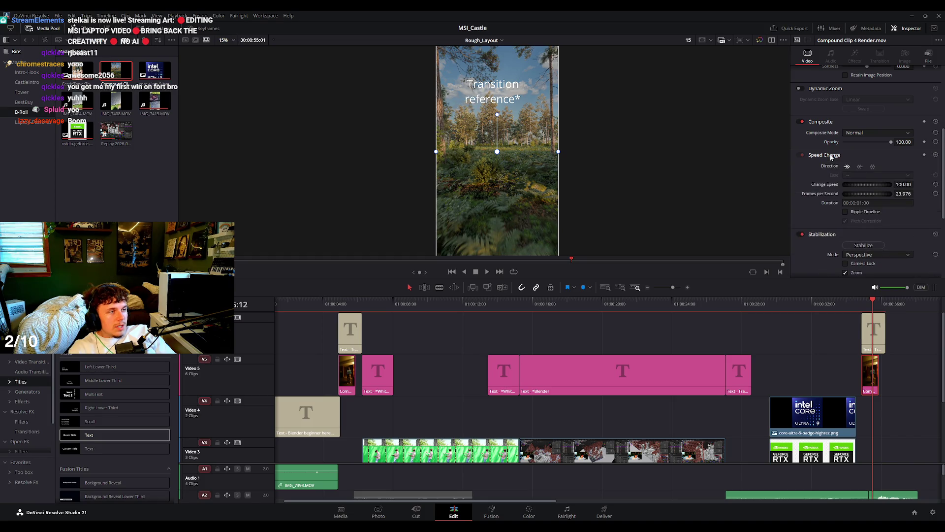
pyautogui.click(859, 166)
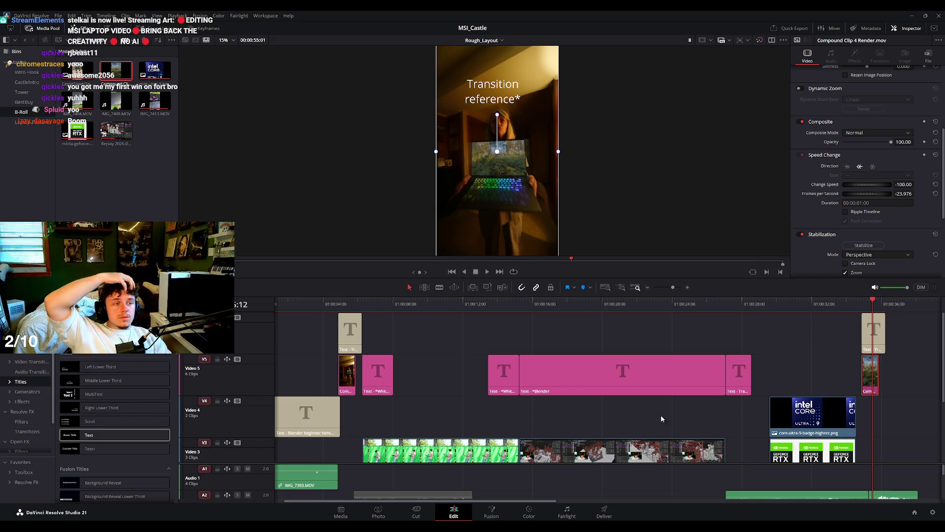
# Play back the reversed transition from just before it to check it.
pyautogui.click(852, 303)
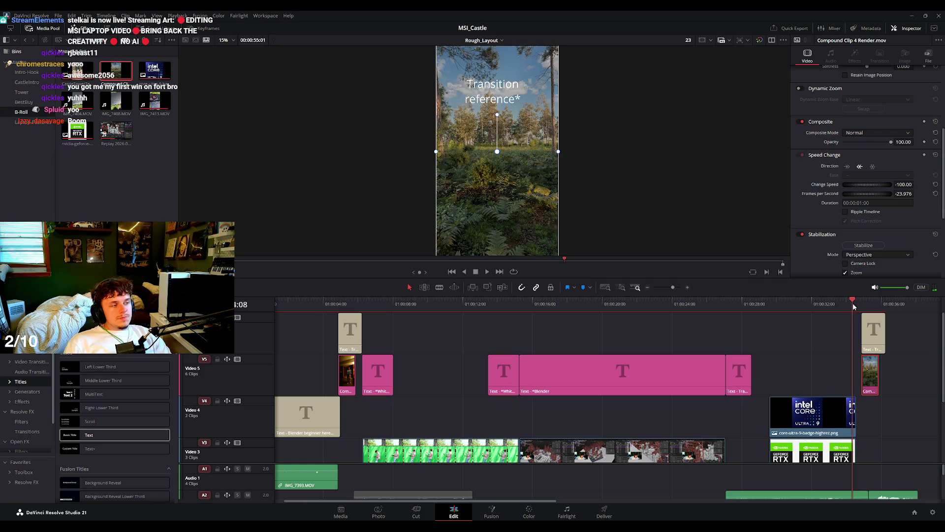
pyautogui.press('space')
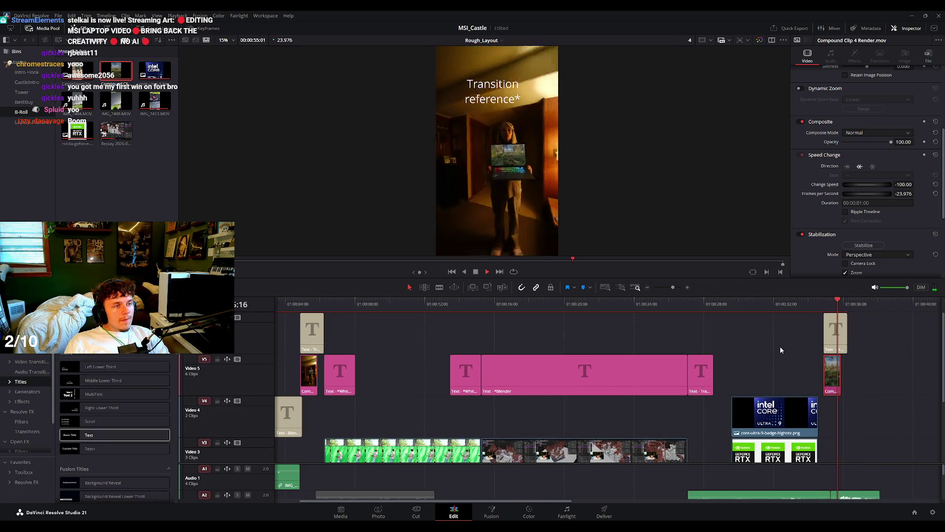
pyautogui.click(832, 303)
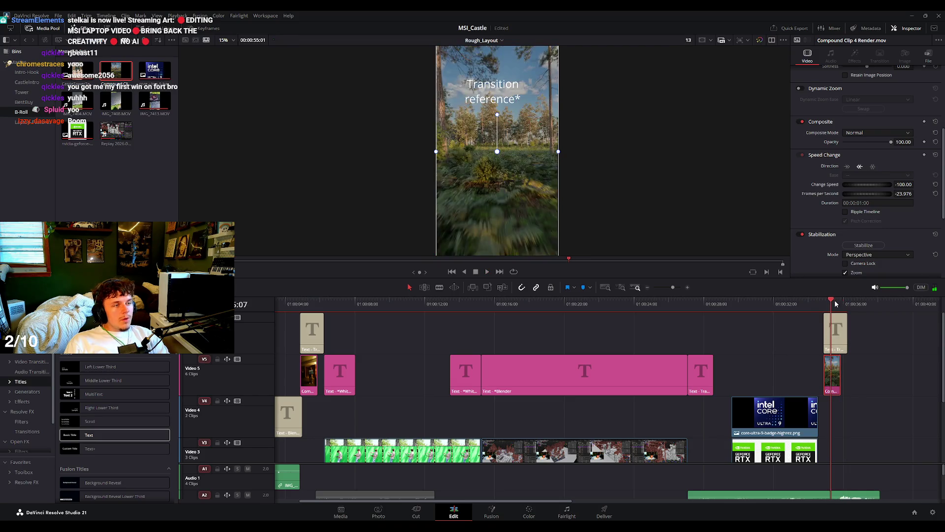
pyautogui.scroll(3, 837, 357)
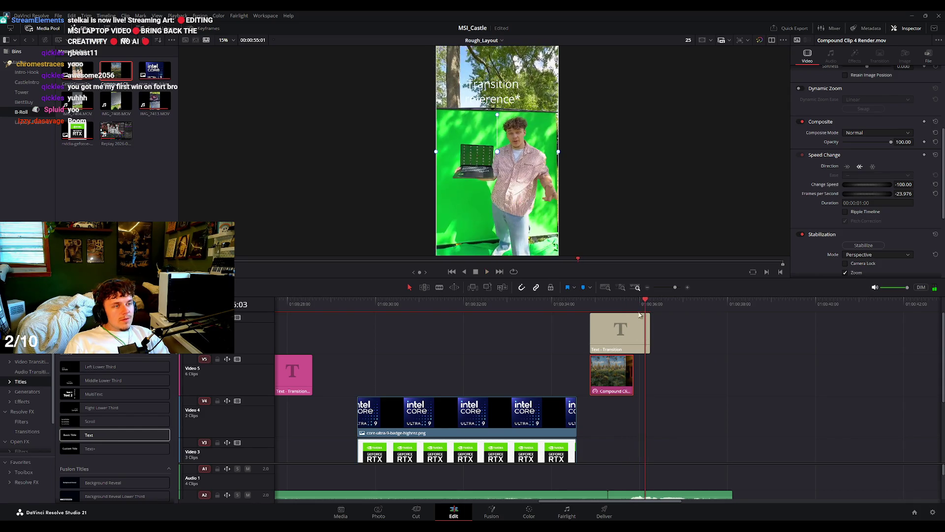
pyautogui.scroll(-2, 679, 383)
pyautogui.click(602, 304)
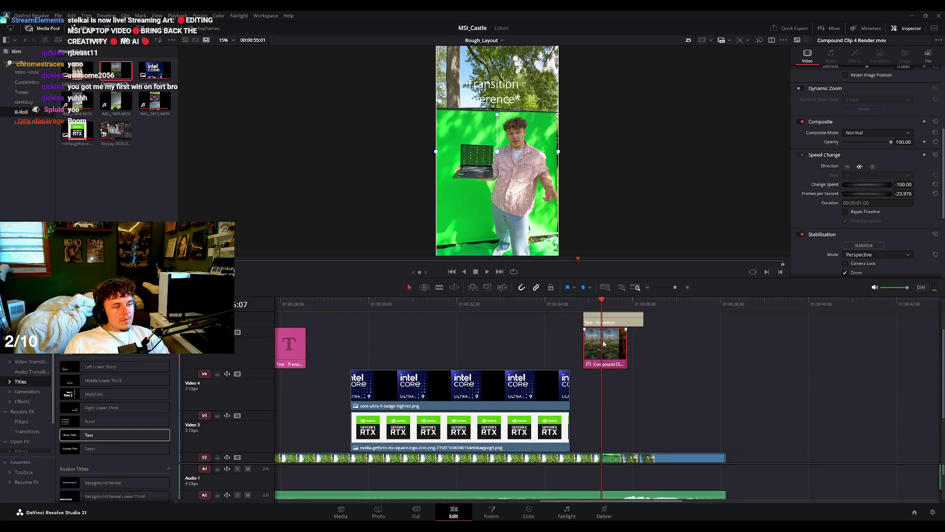
pyautogui.click(578, 308)
pyautogui.scroll(-2, 634, 370)
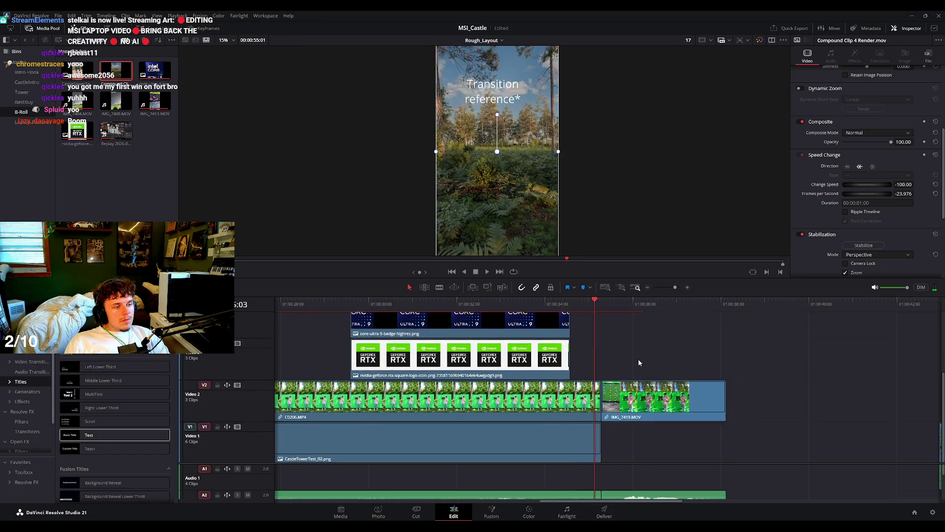
pyautogui.scroll(1, 632, 383)
pyautogui.click(576, 304)
pyautogui.press('space')
pyautogui.press('space')
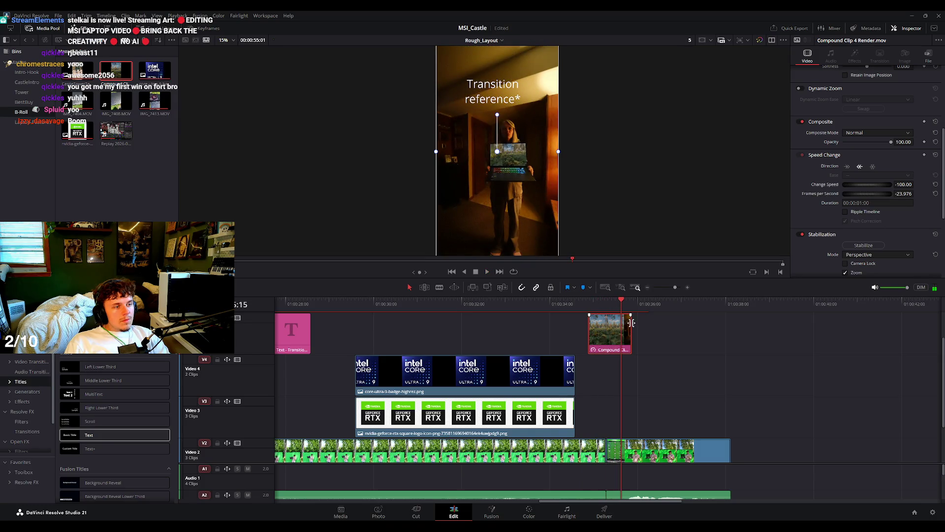
pyautogui.moveTo(629, 322); pyautogui.dragTo(619, 322)
pyautogui.click(599, 304)
pyautogui.press('space')
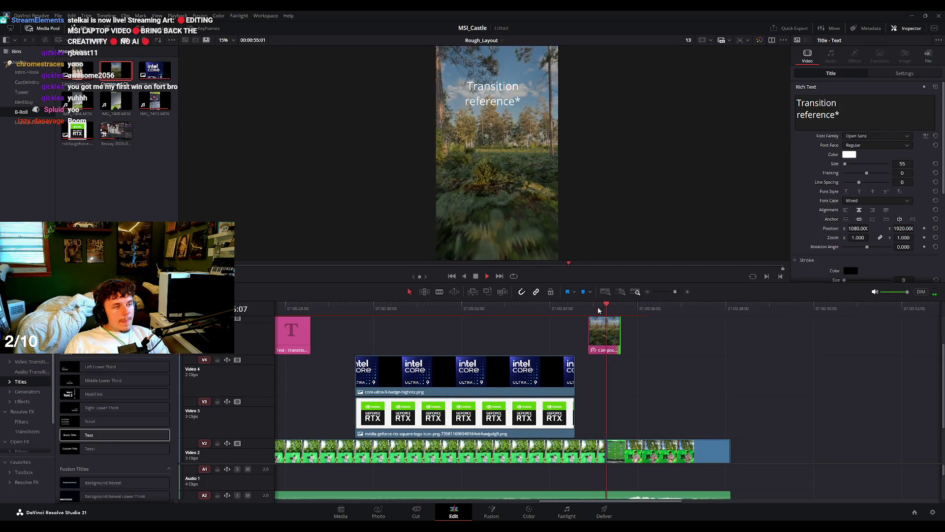
pyautogui.click(632, 446)
pyautogui.press('space')
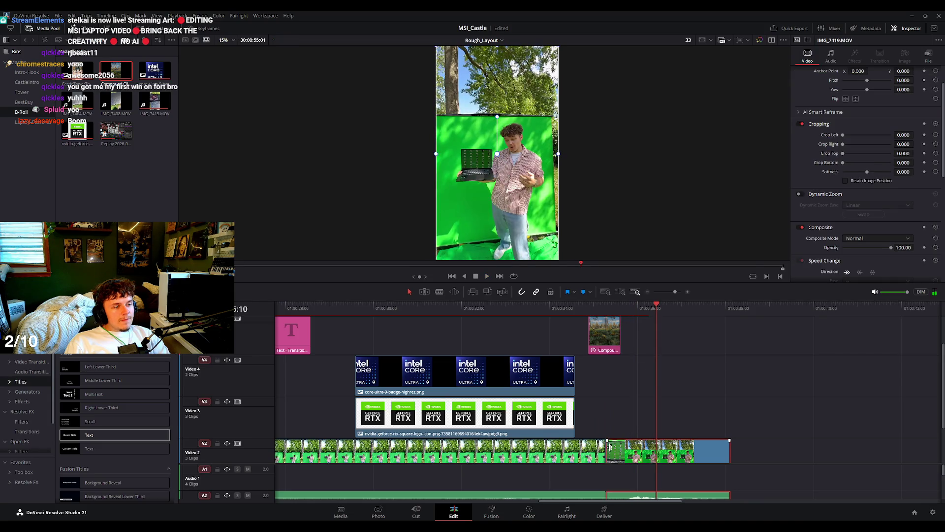
pyautogui.moveTo(633, 304); pyautogui.dragTo(606, 305)
pyautogui.press('space')
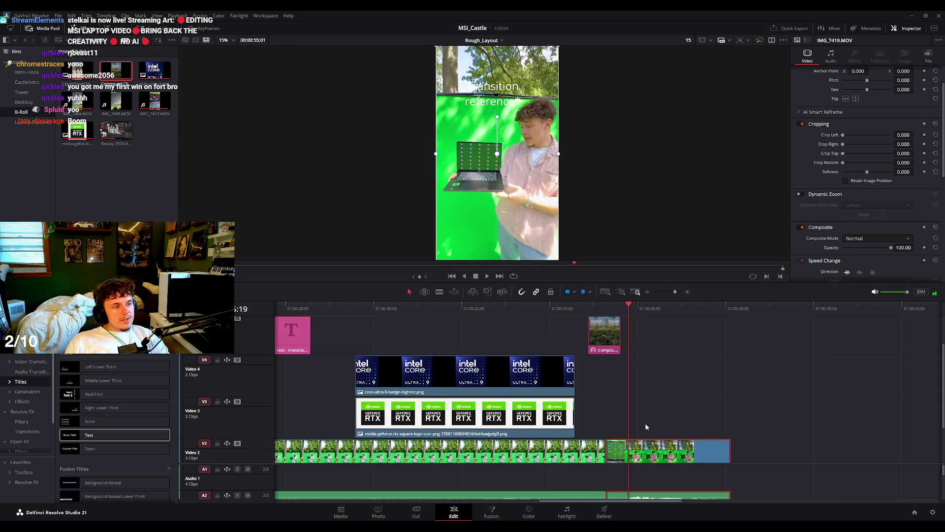
pyautogui.press('j')
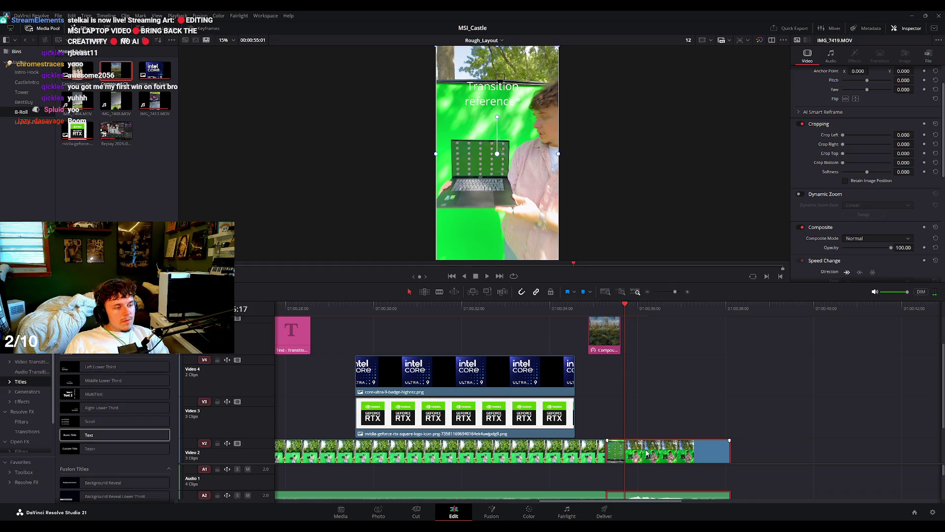
pyautogui.moveTo(617, 341); pyautogui.dragTo(617, 344)
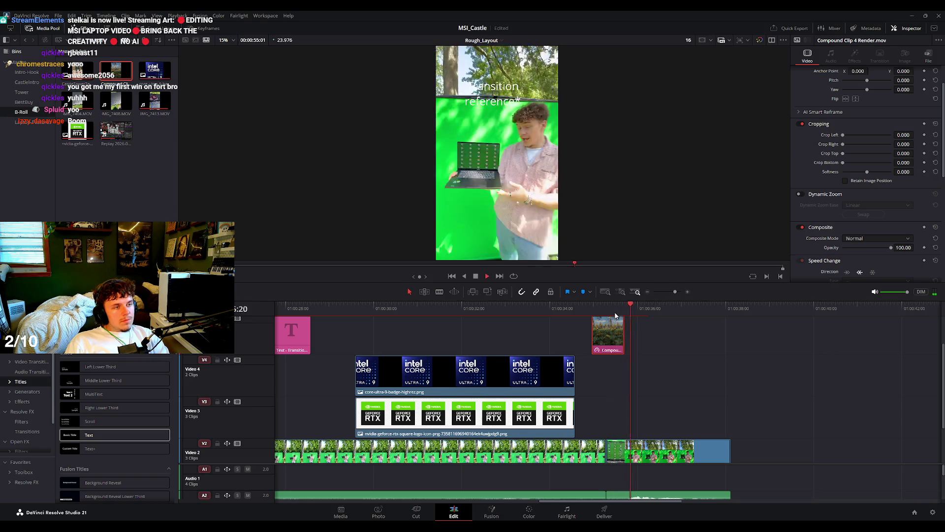
pyautogui.moveTo(89, 434)
pyautogui.mouseDown()
pyautogui.moveTo(618, 336)
pyautogui.moveTo(621, 324)
pyautogui.moveTo(611, 330)
pyautogui.moveTo(580, 312)
pyautogui.mouseUp()
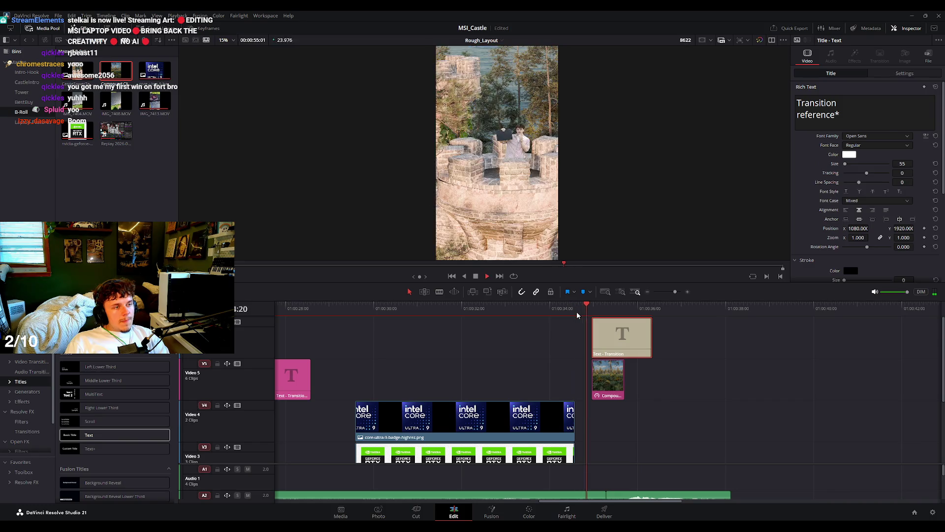
pyautogui.press('space')
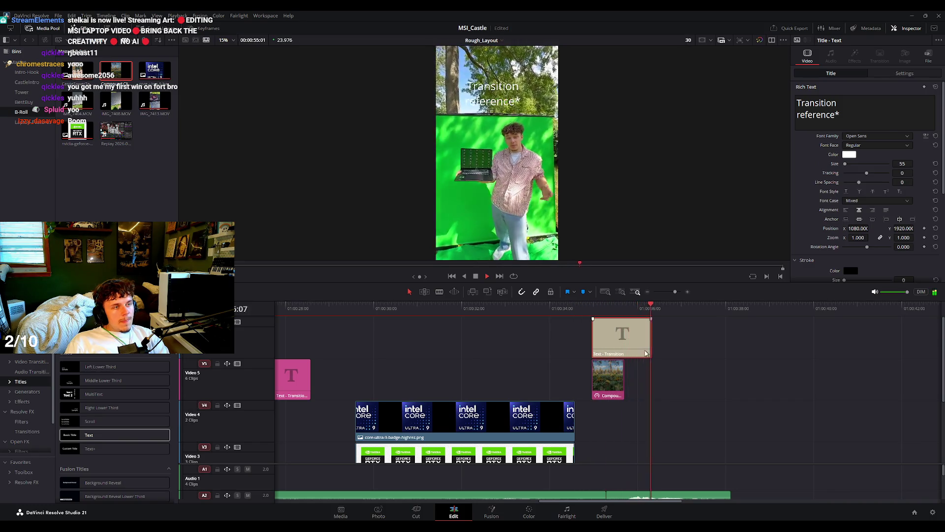
pyautogui.click(596, 305)
pyautogui.click(584, 309)
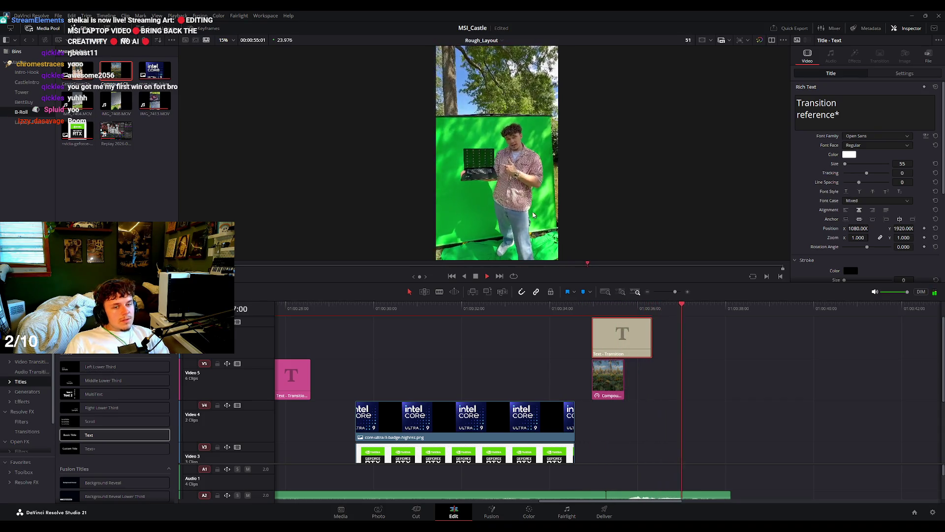
pyautogui.scroll(-1, 519, 218)
pyautogui.press('space')
pyautogui.scroll(-3, 541, 394)
pyautogui.scroll(-3, 566, 369)
pyautogui.click(587, 305)
pyautogui.moveTo(587, 305); pyautogui.dragTo(292, 314)
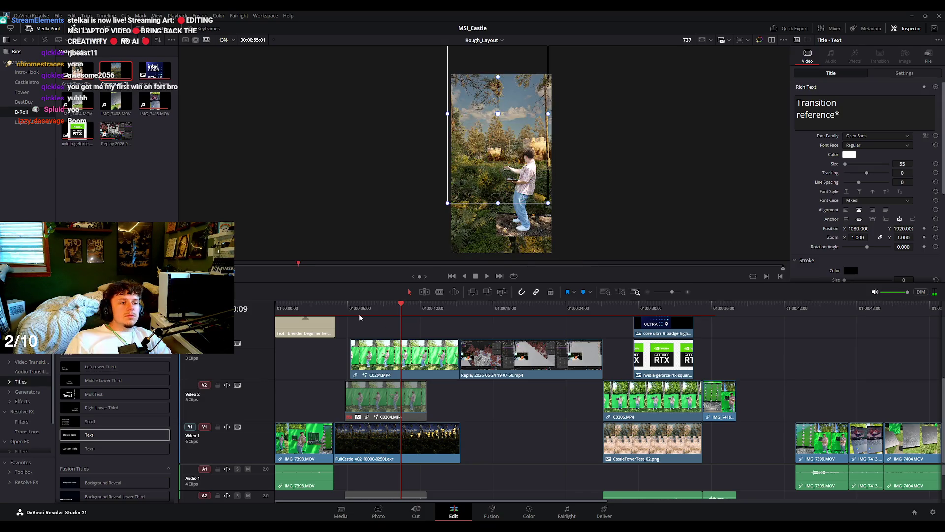
# Box-select IMG_7399, IMG_7413 and IMG_7404 on V1 and shift them left.
pyautogui.scroll(3, 492, 375)
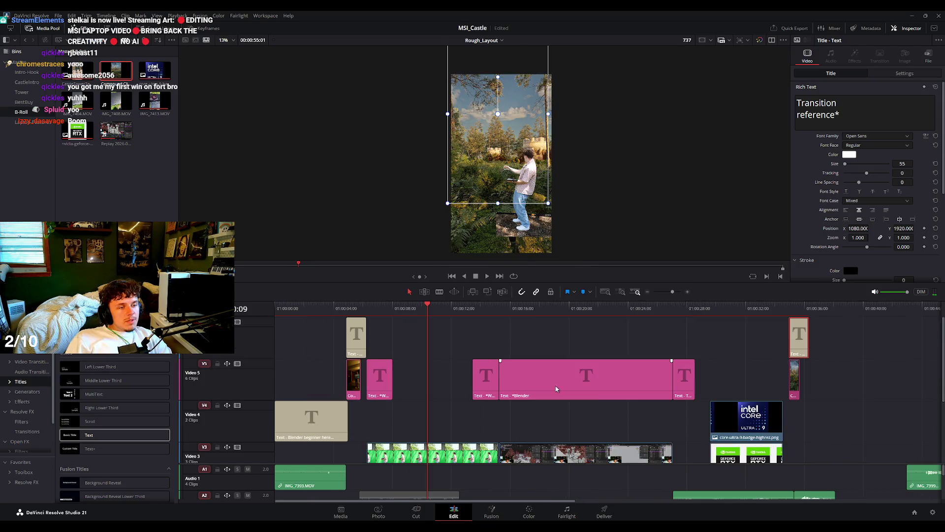
pyautogui.scroll(-3, 636, 396)
pyautogui.hscroll(3, 636, 395)
pyautogui.click(779, 319)
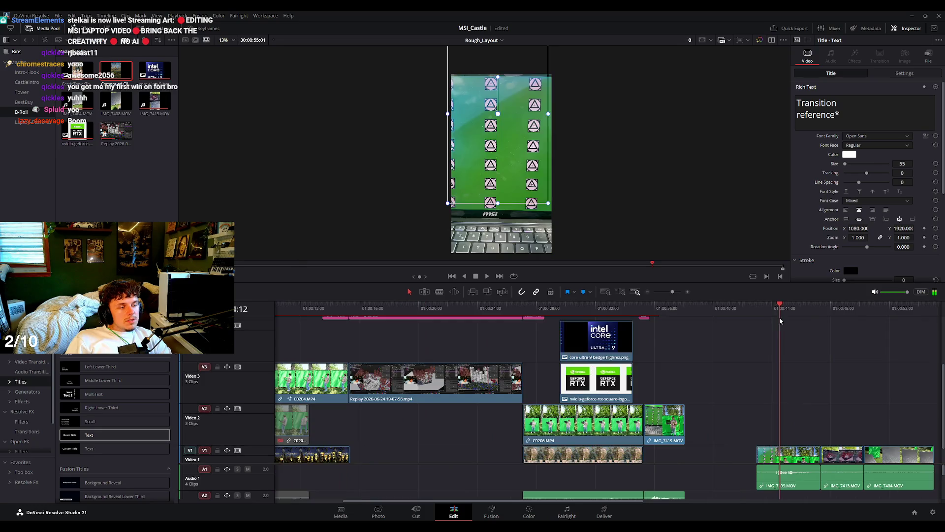
pyautogui.hscroll(3, 689, 375)
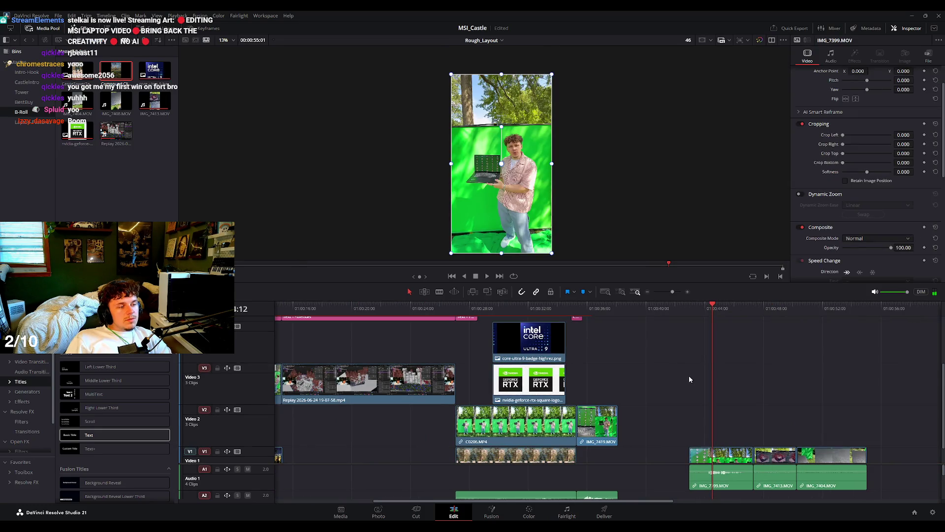
pyautogui.scroll(-2, 664, 391)
pyautogui.moveTo(662, 390); pyautogui.dragTo(847, 488)
pyautogui.moveTo(813, 459); pyautogui.dragTo(767, 459)
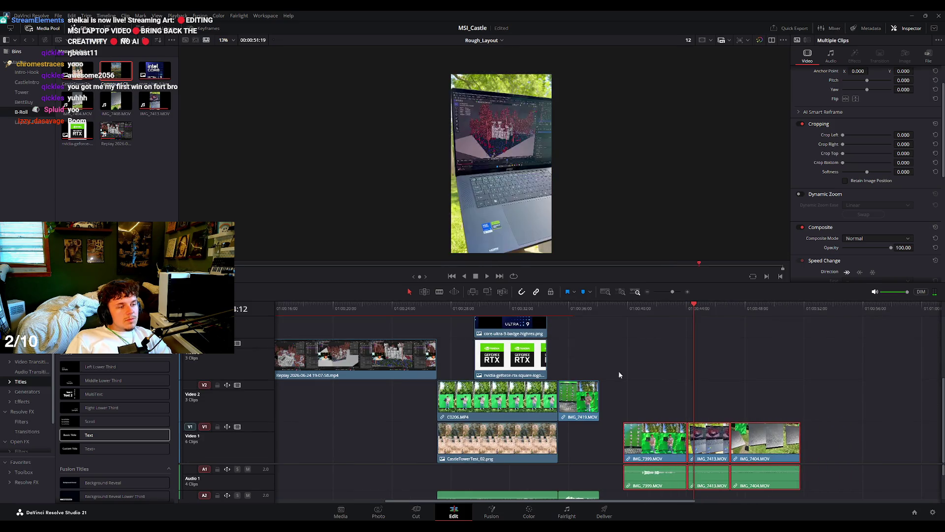
# Add a Basic Title text clip on Video 3 before them and trim it short.
pyautogui.moveTo(89, 434)
pyautogui.mouseDown()
pyautogui.moveTo(642, 348)
pyautogui.moveTo(599, 348)
pyautogui.mouseUp()
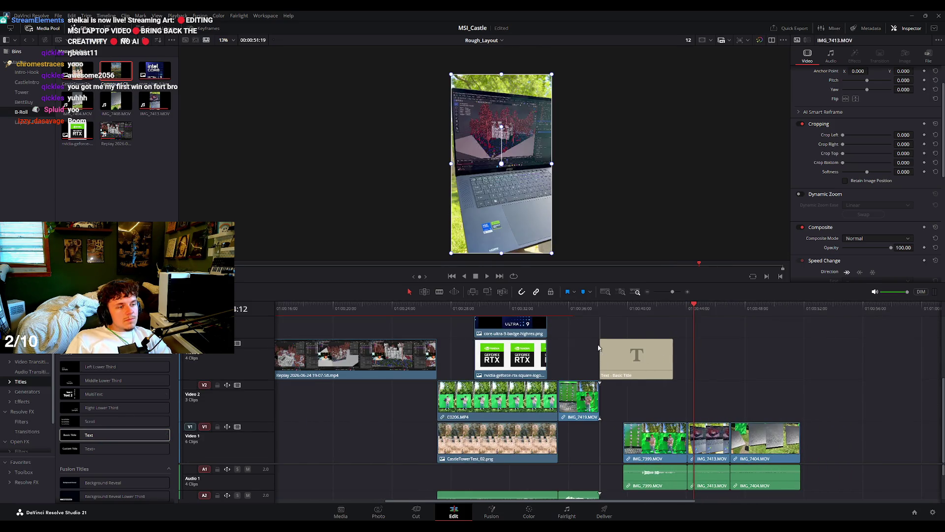
pyautogui.moveTo(674, 362); pyautogui.dragTo(621, 362)
pyautogui.click(611, 357)
pyautogui.moveTo(627, 308)
pyautogui.mouseDown()
pyautogui.moveTo(598, 320)
pyautogui.moveTo(608, 326)
pyautogui.mouseUp()
# Replace the placeholder text with 'Finish.' and 'But wait...' on a second line, then preview it.
pyautogui.doubleClick(842, 111)
pyautogui.write('Finish.')
pyautogui.press('Return')
pyautogui.press('Return')
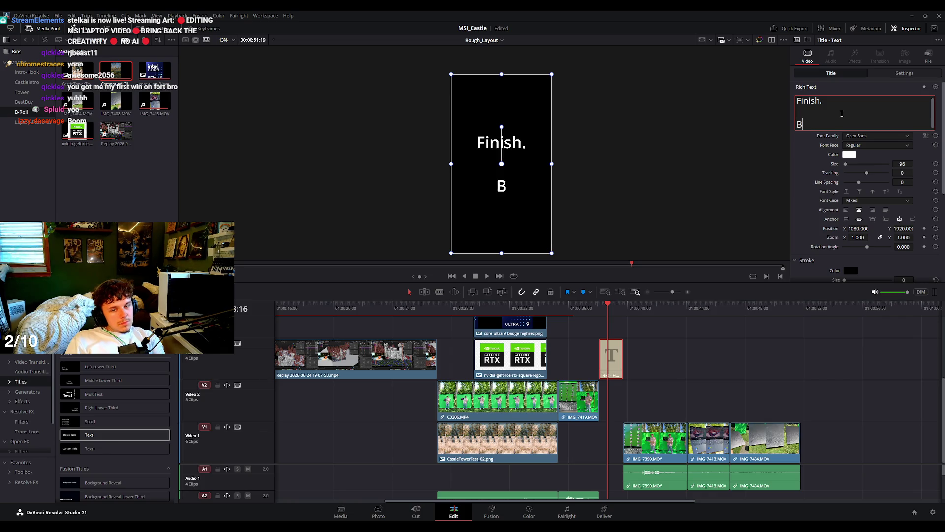
pyautogui.press('BackSpace')
pyautogui.press('Return')
pyautogui.press('BackSpace')
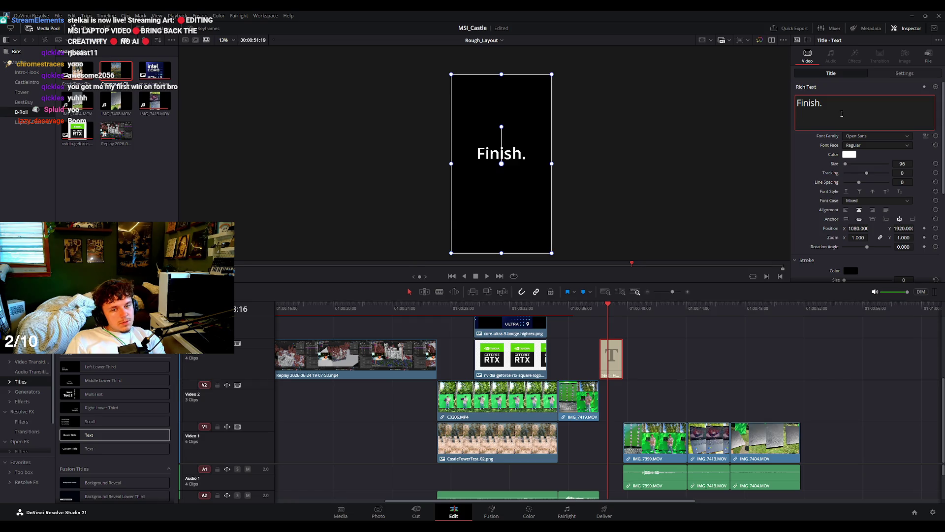
pyautogui.write('But wait.')
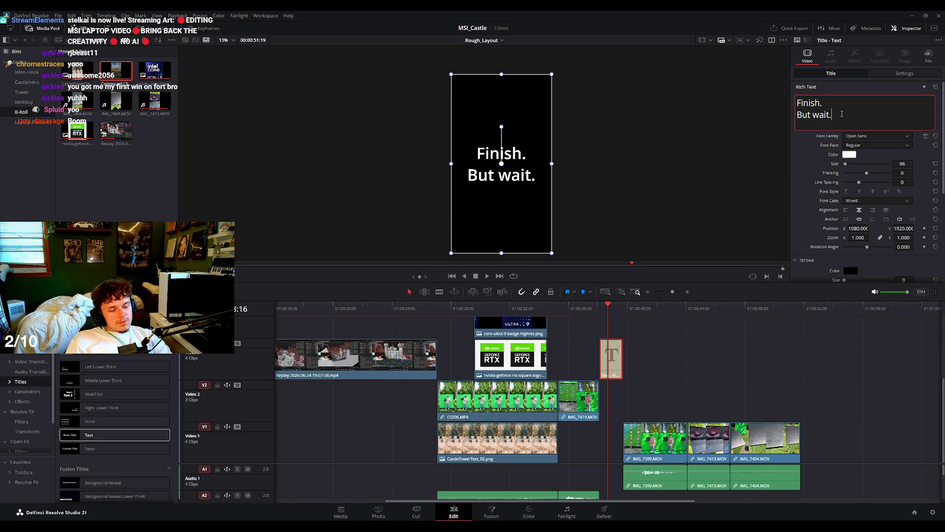
pyautogui.write('..')
pyautogui.click(755, 358)
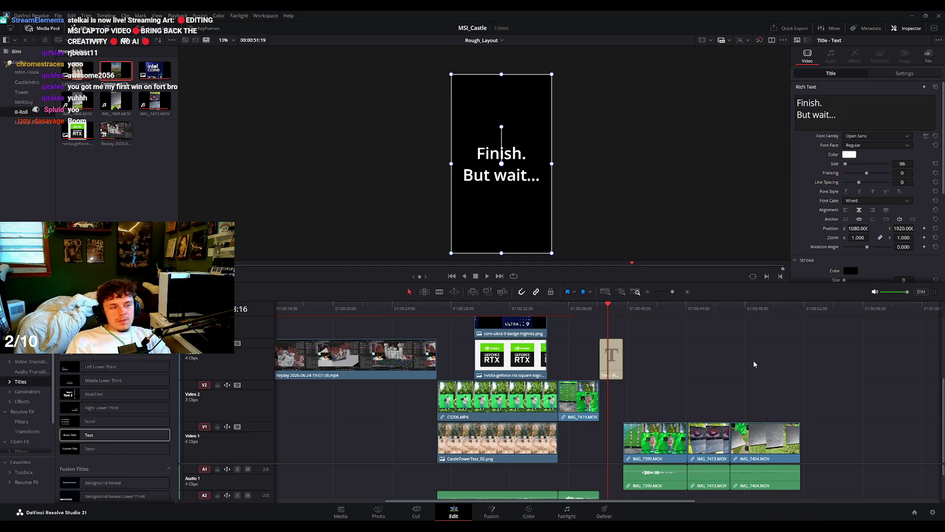
pyautogui.click(594, 313)
pyautogui.press('space')
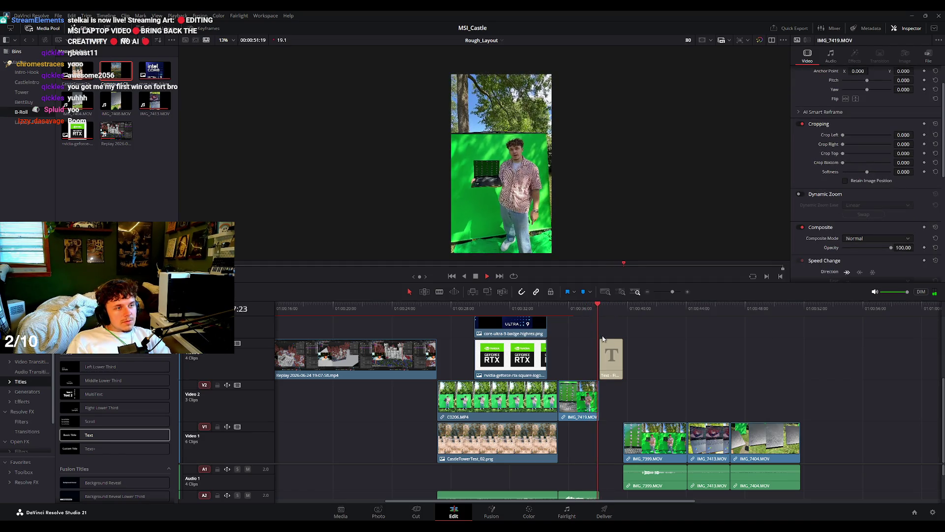
# Trim the Finish title's end slightly shorter and enlarge the audio area to show A1–A4.
pyautogui.press('space')
pyautogui.moveTo(622, 357); pyautogui.dragTo(801, 470)
pyautogui.click(673, 387)
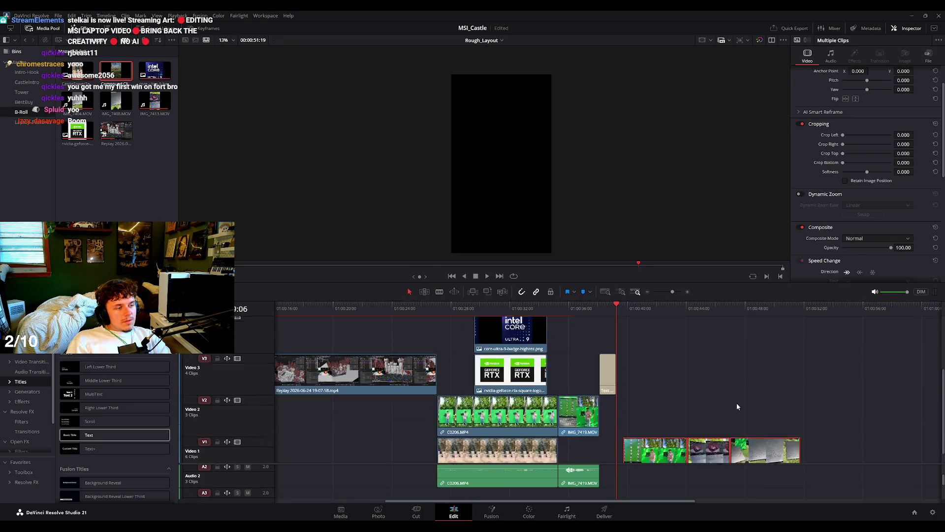
pyautogui.scroll(1, 820, 455)
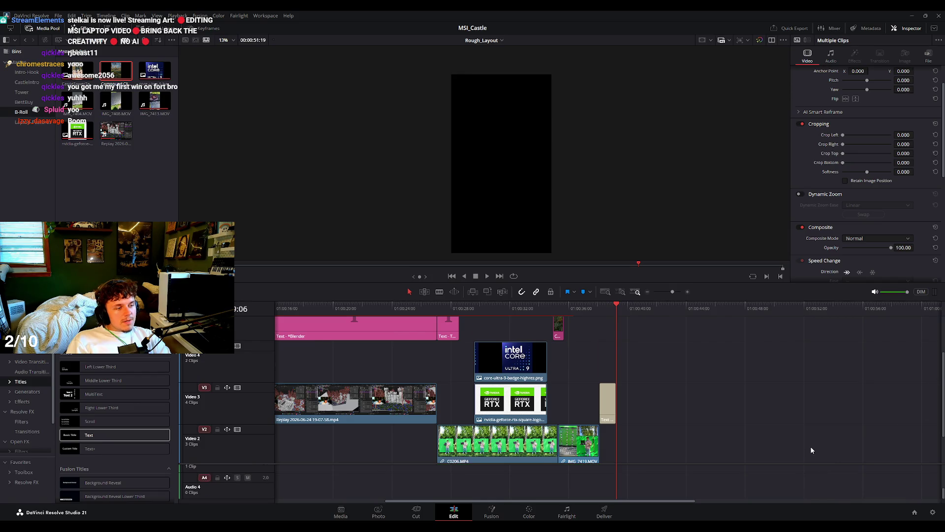
pyautogui.scroll(-1, 811, 445)
pyautogui.hscroll(1, 816, 441)
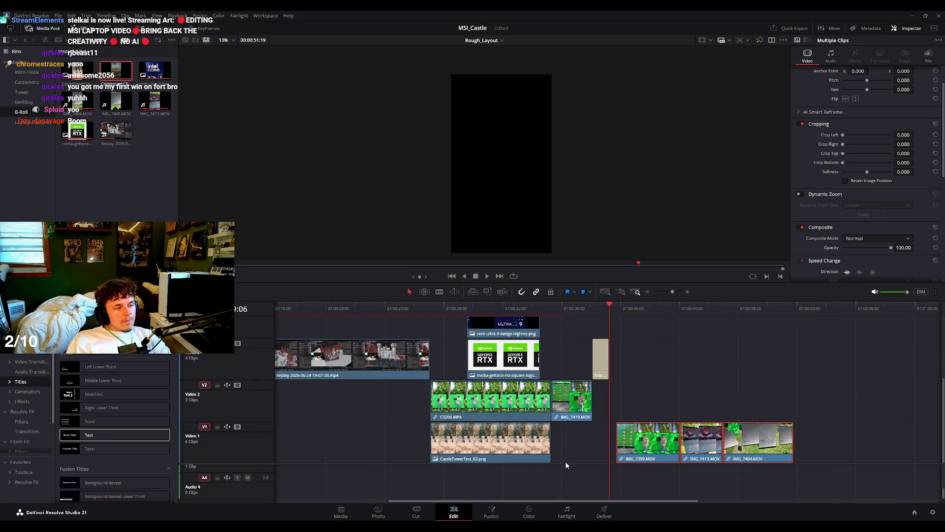
pyautogui.moveTo(567, 463)
pyautogui.mouseDown()
pyautogui.moveTo(608, 392)
pyautogui.moveTo(656, 385)
pyautogui.mouseUp()
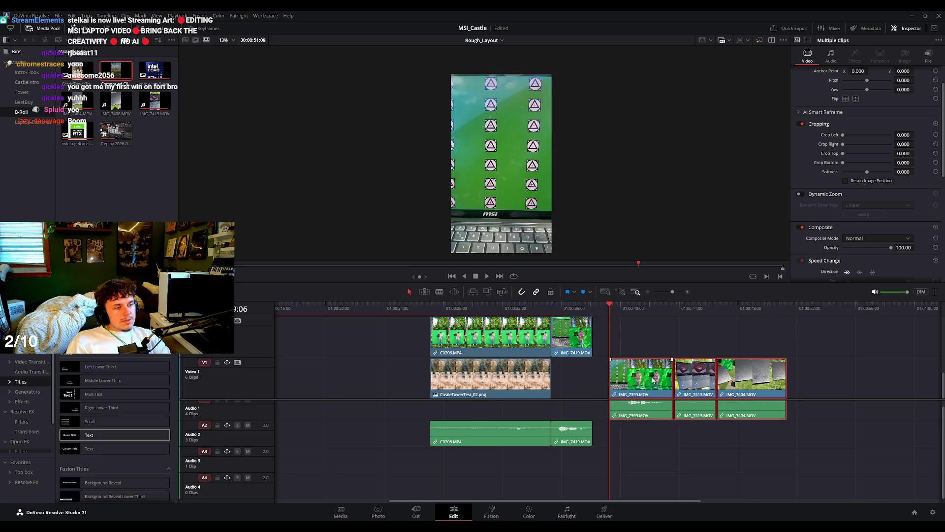
# Preview the closing clips in playback.
pyautogui.scroll(2, 624, 324)
pyautogui.press('space')
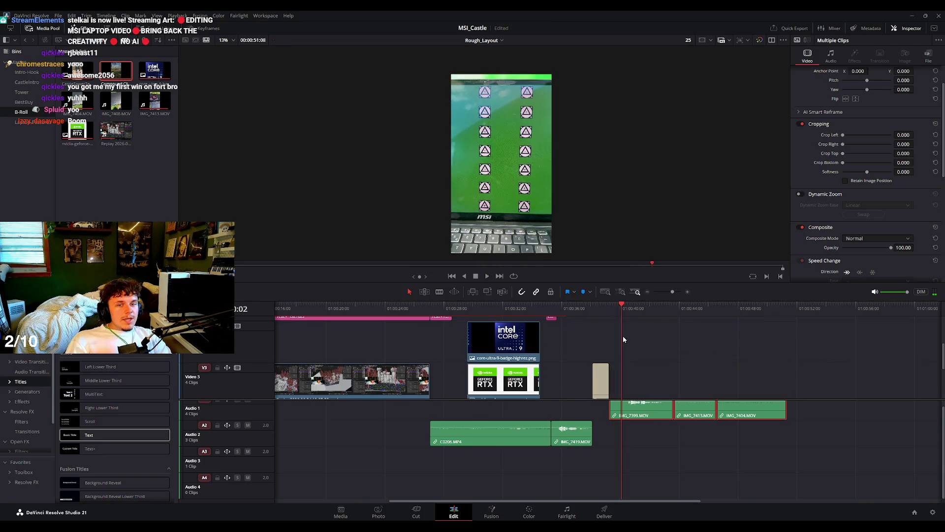
pyautogui.press('space')
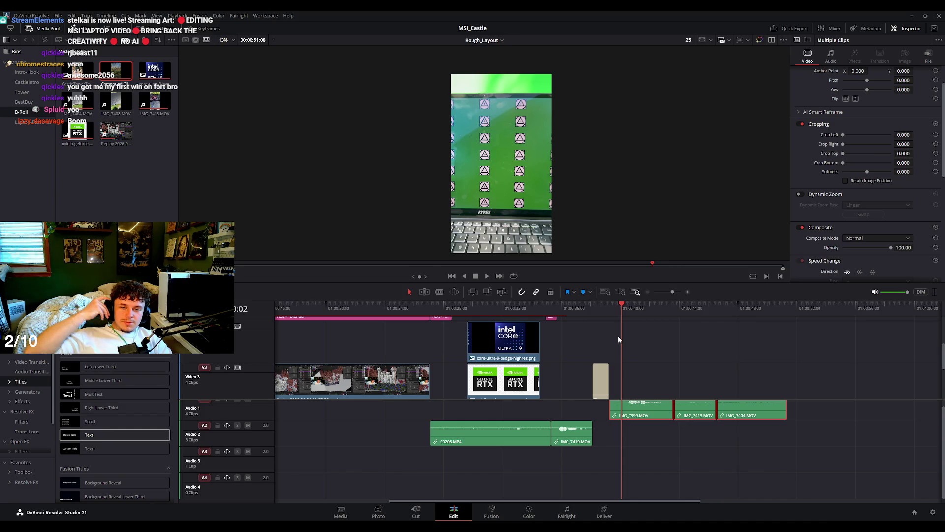
pyautogui.scroll(-2, 619, 332)
pyautogui.press('space')
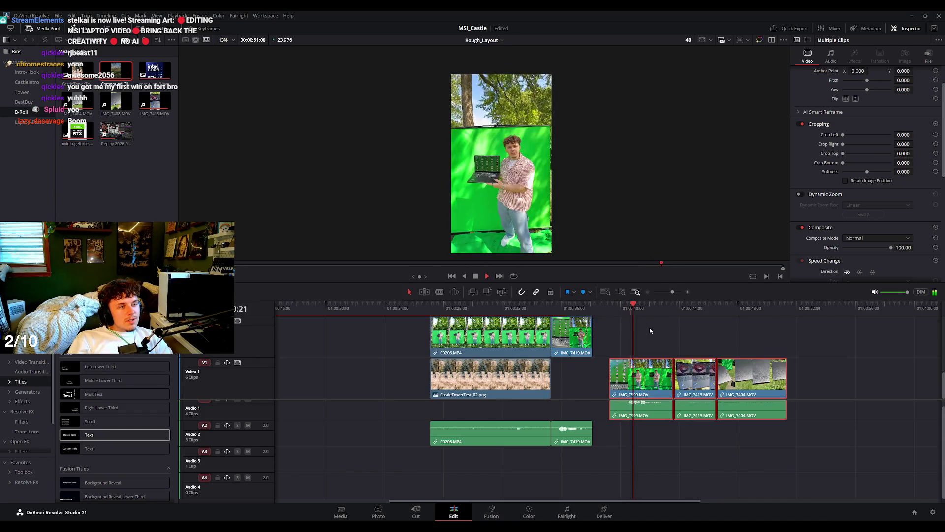
pyautogui.press('space')
pyautogui.scroll(2, 698, 343)
pyautogui.scroll(-2, 671, 343)
pyautogui.scroll(2, 640, 340)
# Duplicate the Finish title directly after the original and play both titles back.
pyautogui.moveTo(604, 378); pyautogui.dragTo(627, 378)
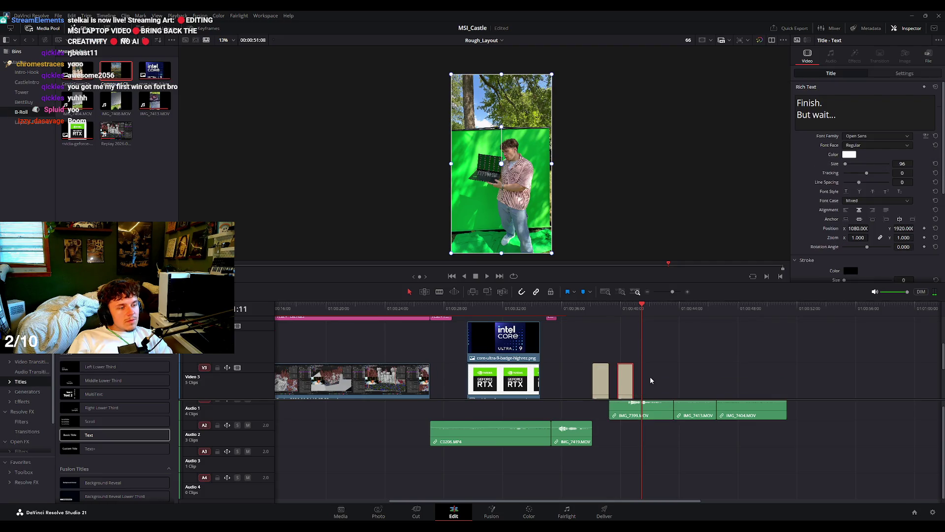
pyautogui.scroll(-2, 645, 354)
pyautogui.moveTo(626, 343); pyautogui.dragTo(618, 342)
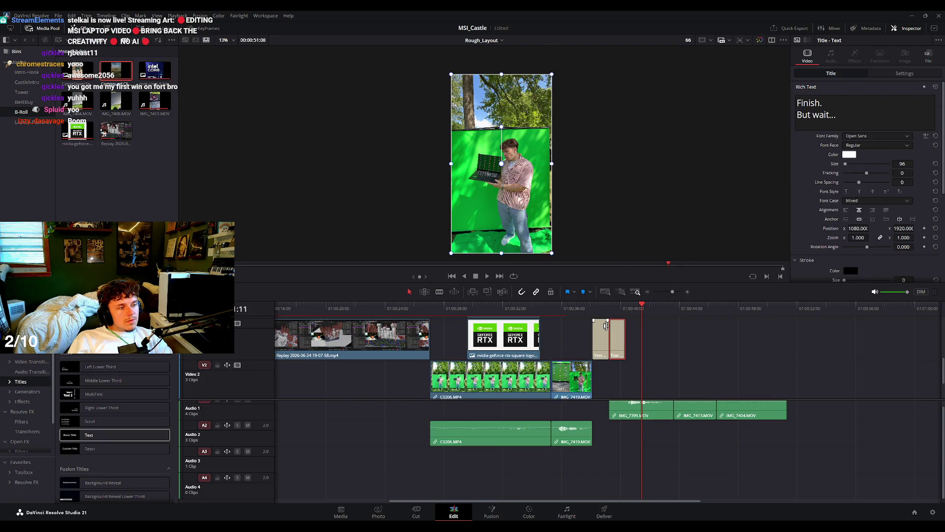
pyautogui.click(597, 309)
pyautogui.press('space')
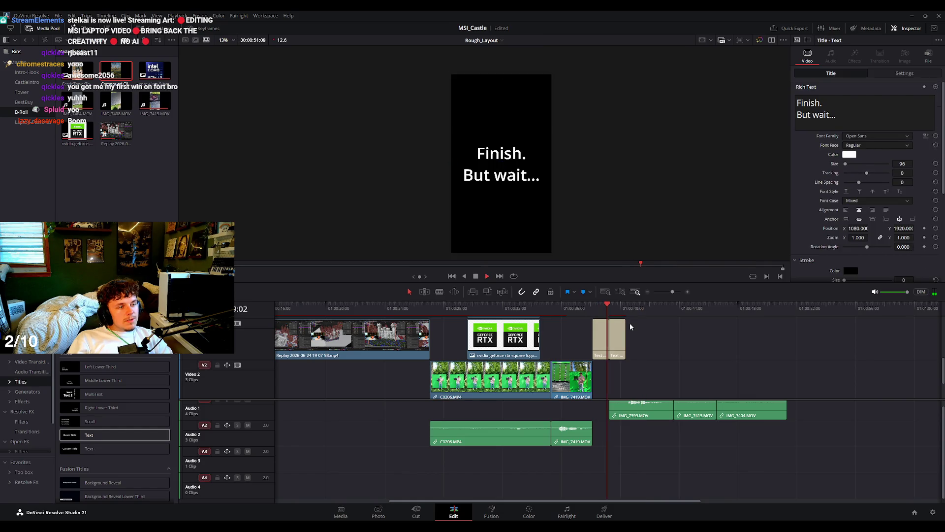
pyautogui.press('space')
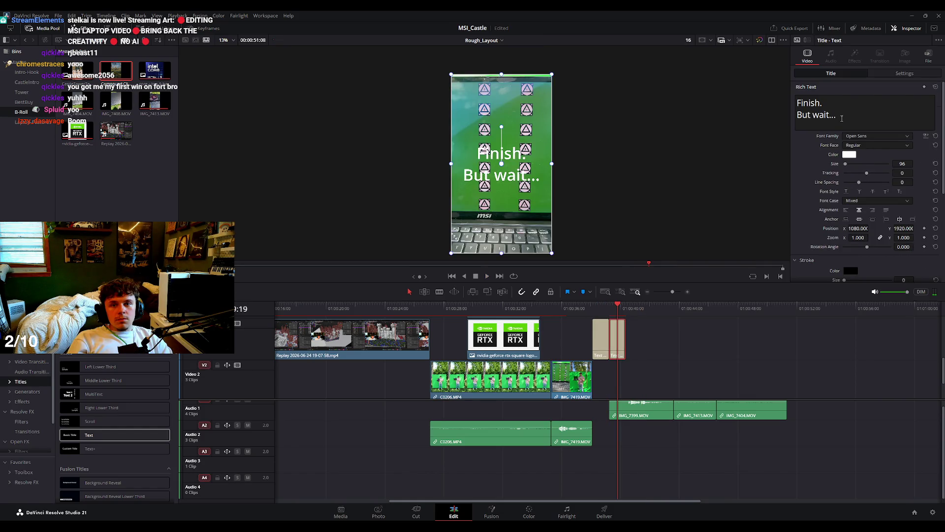
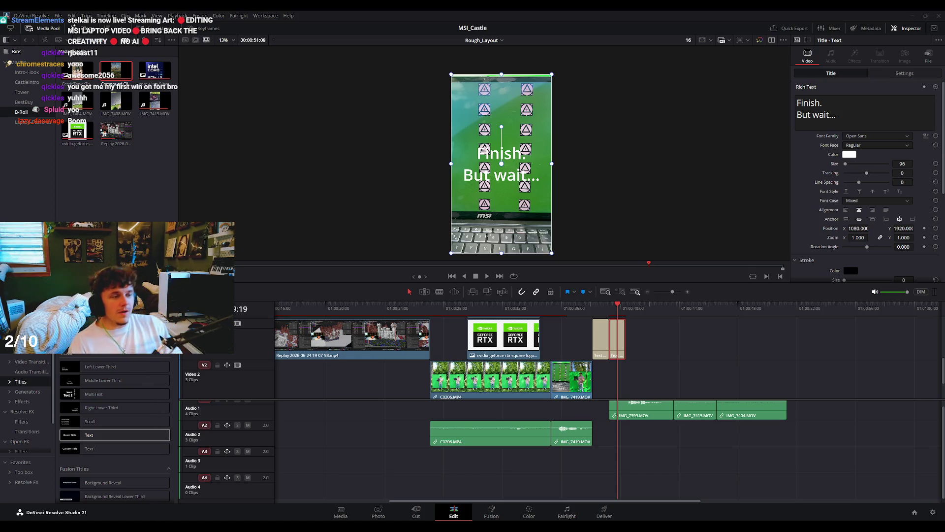
# Play back the ending section from just before the closing title.
pyautogui.click(638, 351)
pyautogui.press('space')
pyautogui.scroll(3, 642, 339)
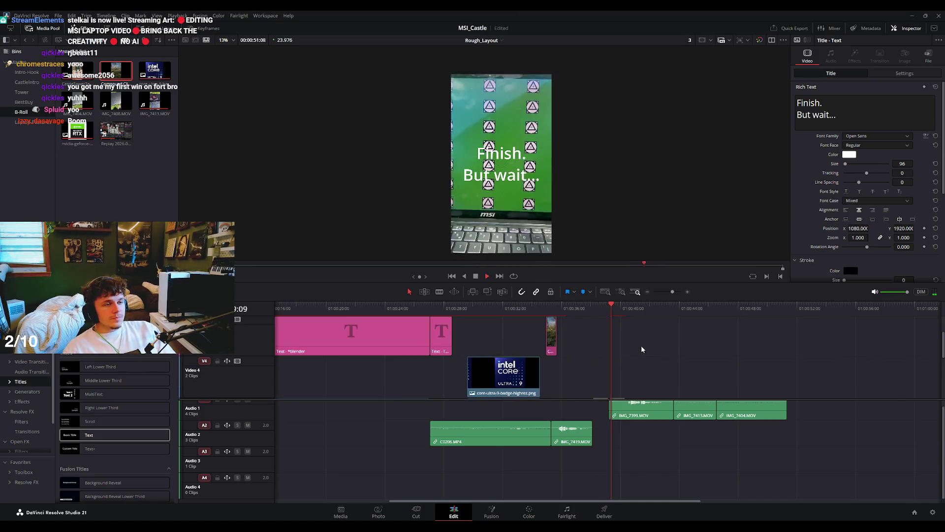
pyautogui.press('space')
pyautogui.scroll(-3, 618, 354)
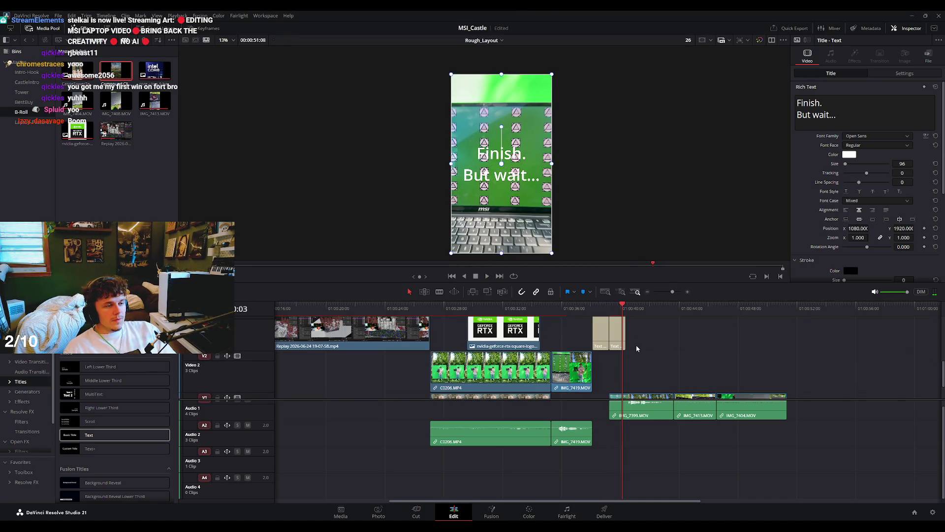
# Enlarge the timeline area, replay the second 'Finish. But wait...' Text clip from about 01:00:38, and select its text.
pyautogui.moveTo(629, 282); pyautogui.dragTo(629, 191)
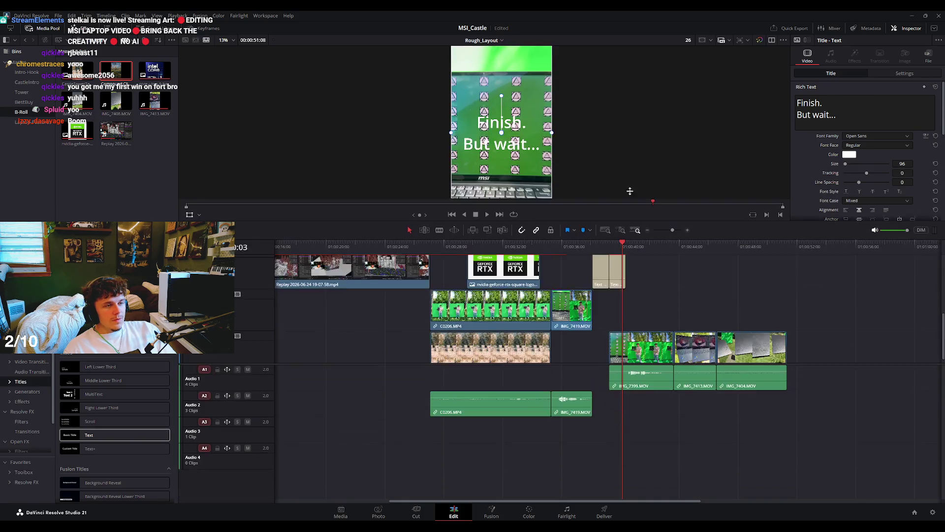
pyautogui.scroll(2, 607, 245)
pyautogui.scroll(-2, 607, 244)
pyautogui.click(605, 248)
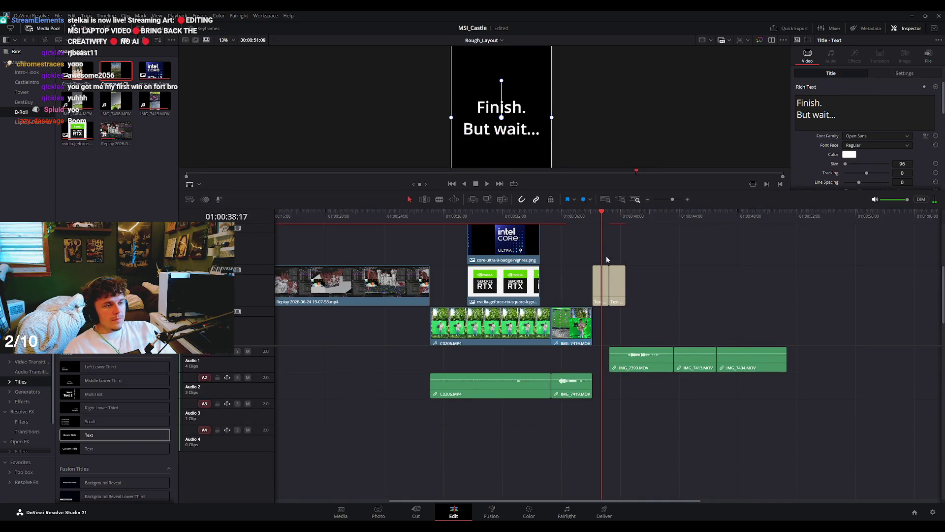
pyautogui.click(620, 287)
pyautogui.press('space')
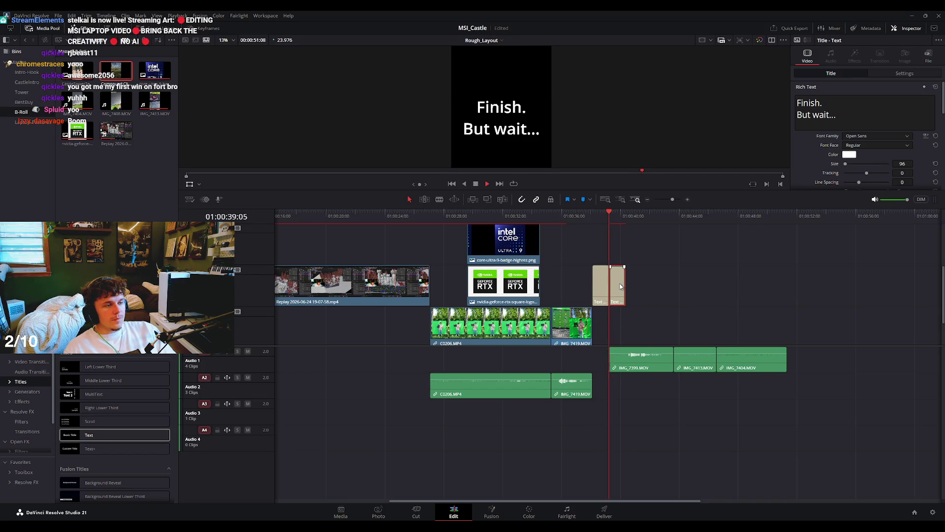
pyautogui.press('space')
pyautogui.tripleClick(800, 102)
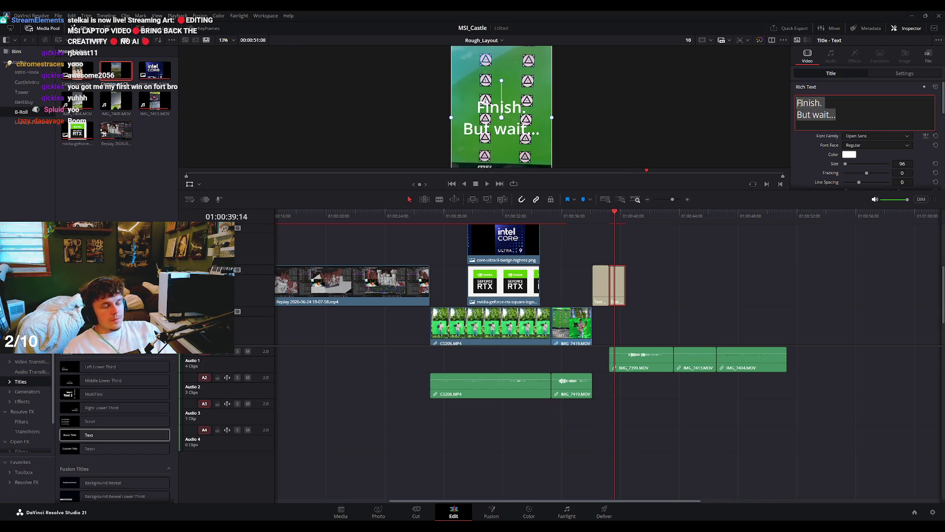
# Rewrite the second title's Rich Text as 'Version idea' / 'Talk about' / 'details' on three lines.
pyautogui.write('Second version')
pyautogui.press('BackSpace')
pyautogui.press('BackSpace')
pyautogui.press('BackSpace')
pyautogui.press('BackSpace')
pyautogui.press('BackSpace')
pyautogui.press('BackSpace')
pyautogui.press('BackSpace')
pyautogui.press('BackSpace')
pyautogui.press('BackSpace')
pyautogui.press('BackSpace')
pyautogui.press('BackSpace')
pyautogui.write('V')
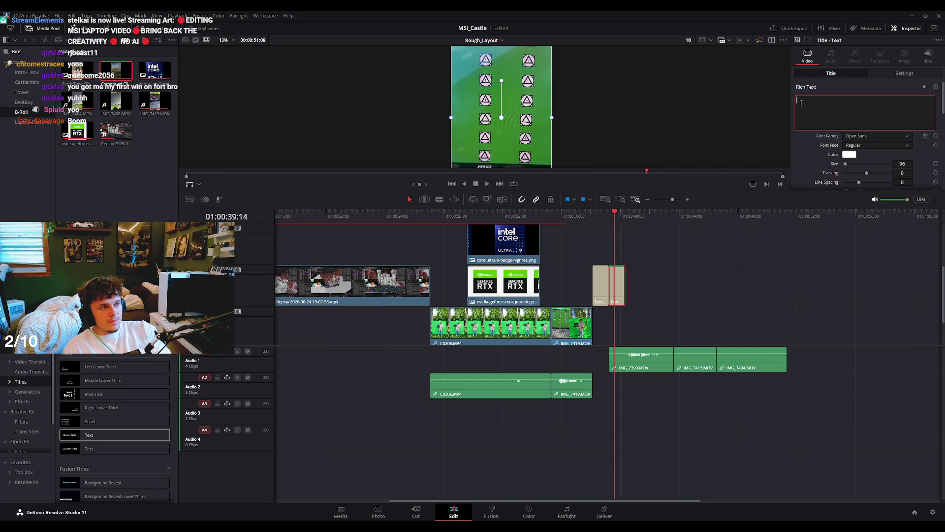
pyautogui.write('ersion idea')
pyautogui.press('Return')
pyautogui.write('Talk about sp')
pyautogui.press('BackSpace')
pyautogui.press('BackSpace')
pyautogui.press('Return')
pyautogui.write('details')
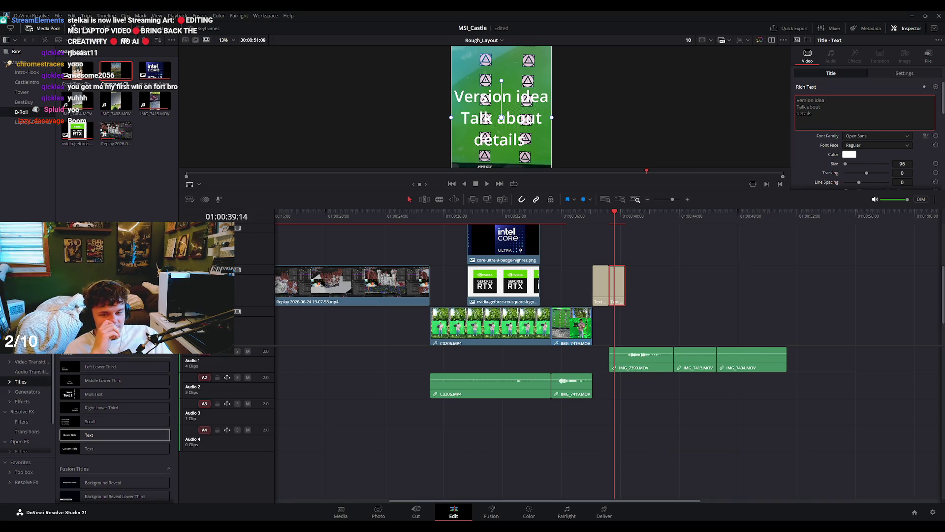
pyautogui.press('Escape')
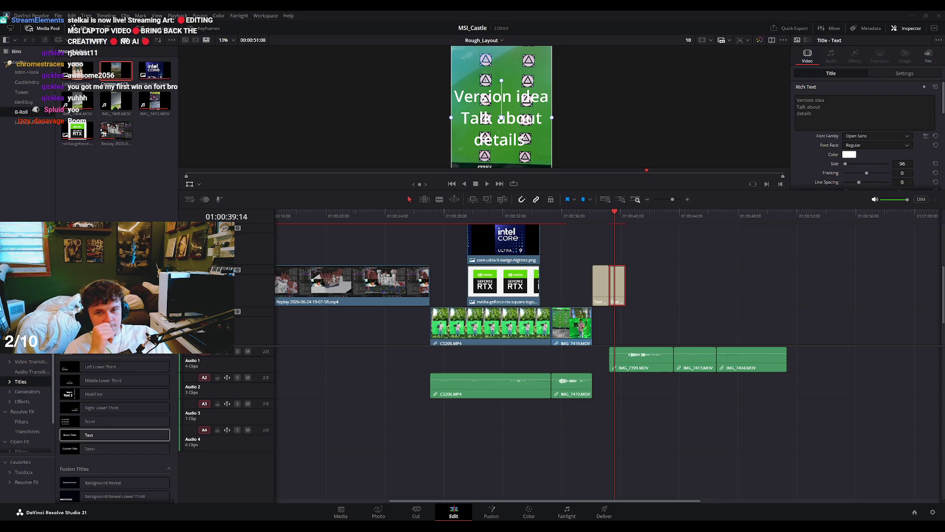
pyautogui.click(813, 114)
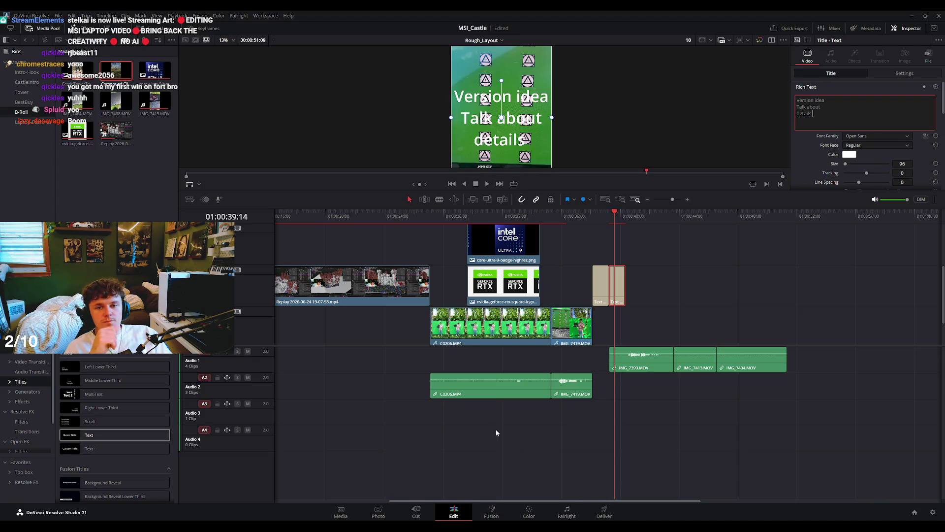
# Reduce the Version idea title size from 66 to 50 and move it higher in the frame.
pyautogui.moveTo(595, 216); pyautogui.dragTo(615, 217)
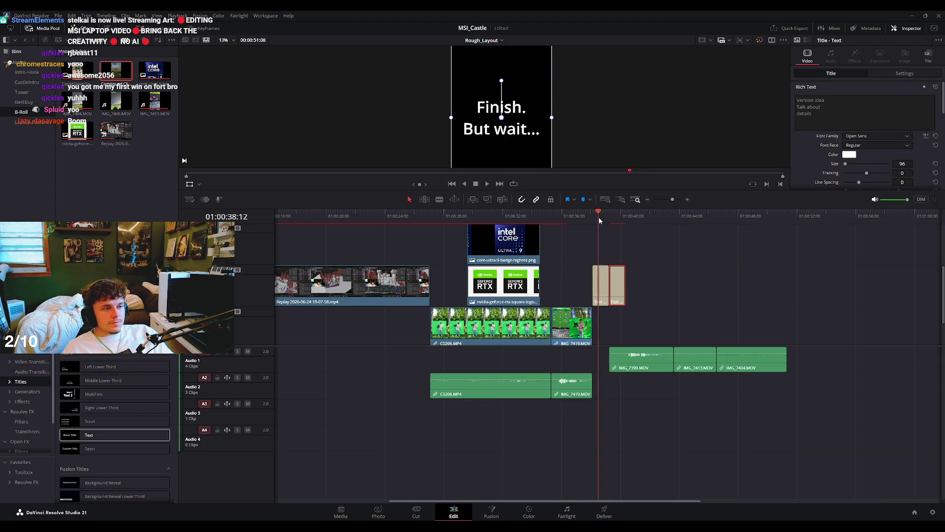
pyautogui.moveTo(899, 163); pyautogui.dragTo(900, 163)
pyautogui.moveTo(519, 114); pyautogui.dragTo(527, 94)
pyautogui.press('space')
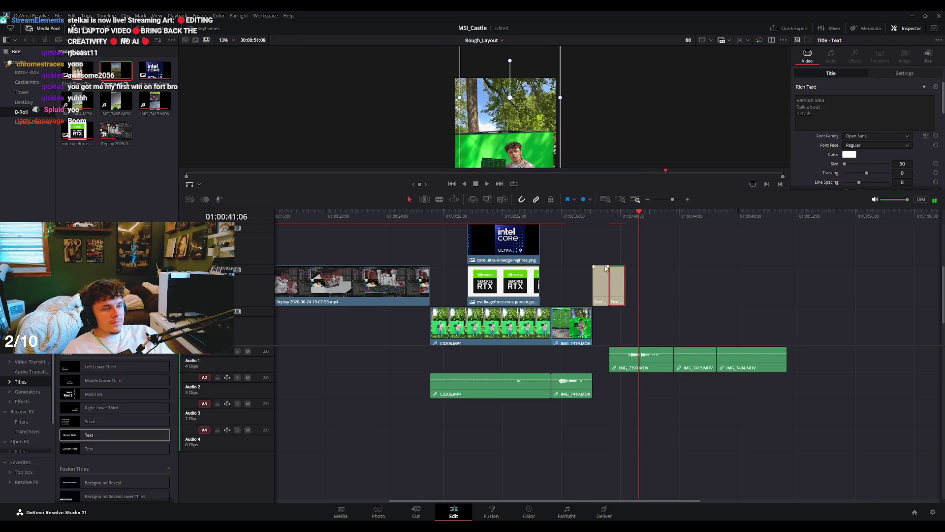
# Extend the Version idea clip by about three seconds and Alt-drag a copy further right.
pyautogui.moveTo(623, 288); pyautogui.dragTo(673, 289)
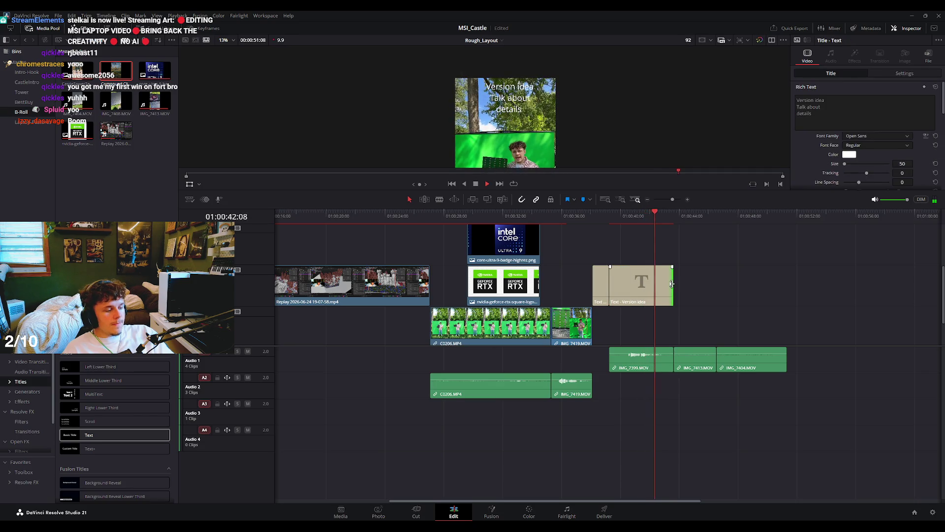
pyautogui.press('space')
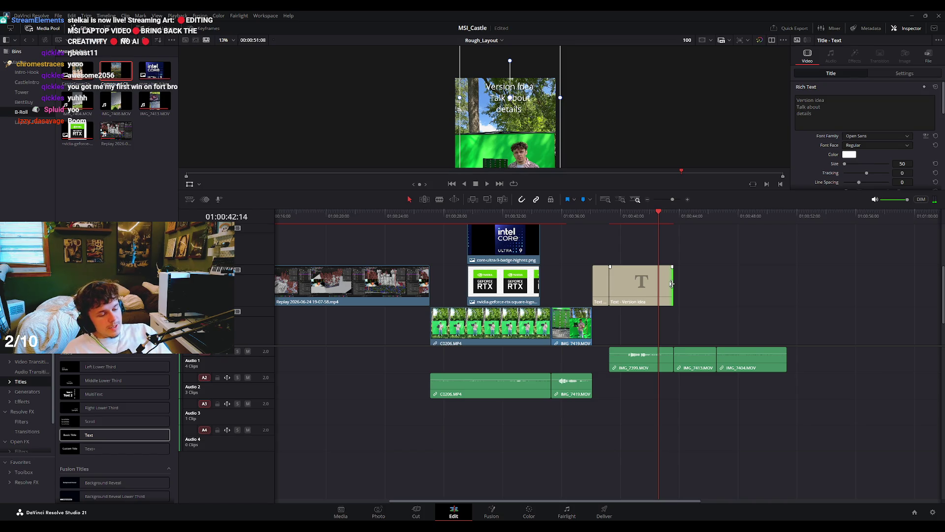
pyautogui.press('space')
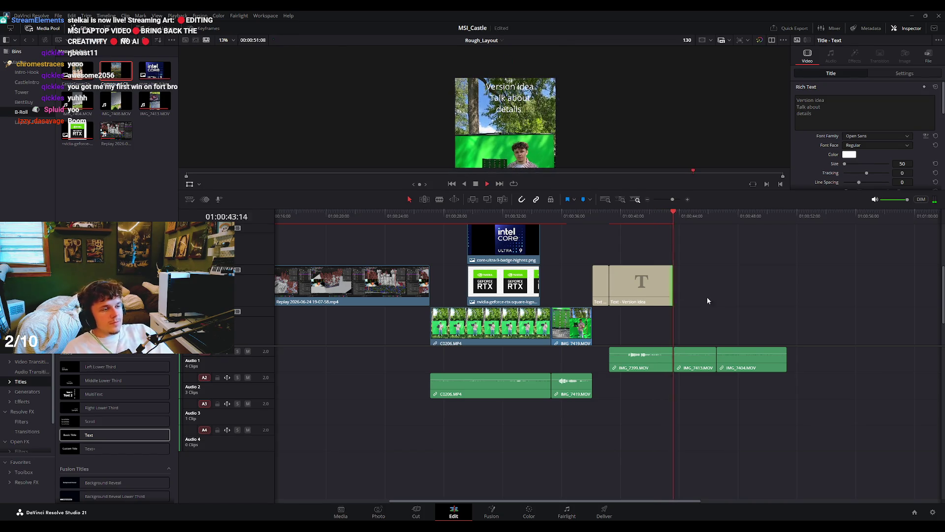
pyautogui.press('space')
pyautogui.moveTo(649, 279); pyautogui.dragTo(709, 290)
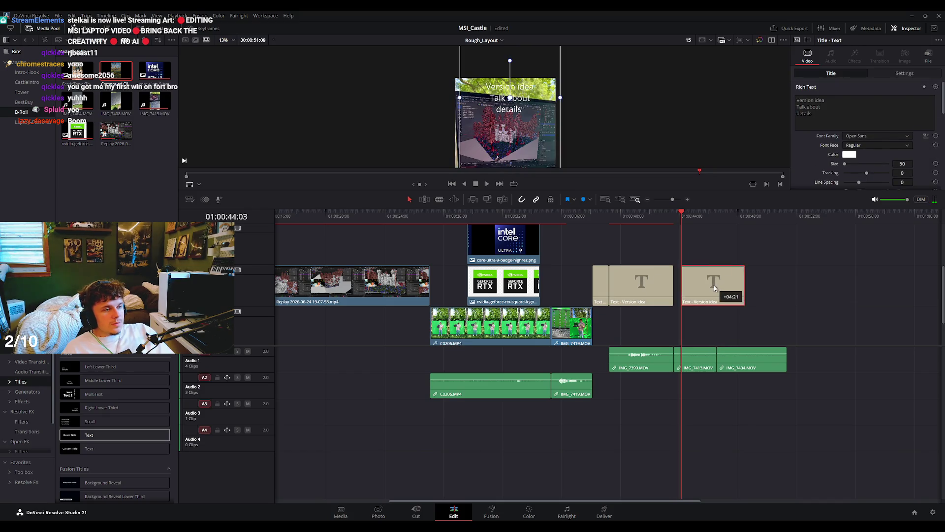
# Replace the copied title's text with '*OLED SCREEN*'.
pyautogui.click(798, 100)
pyautogui.hotkey('ctrl', 'a')
pyautogui.press('BackSpace')
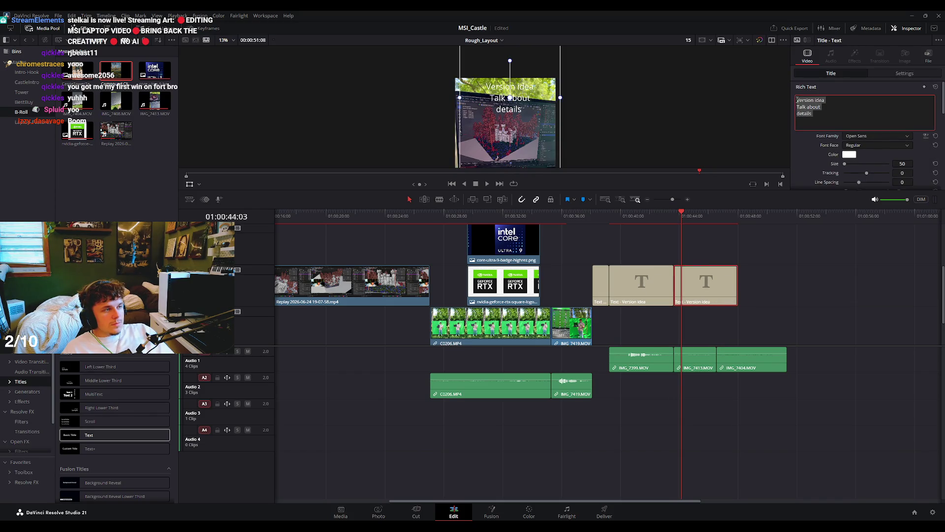
pyautogui.write('*OLED SCREEN*')
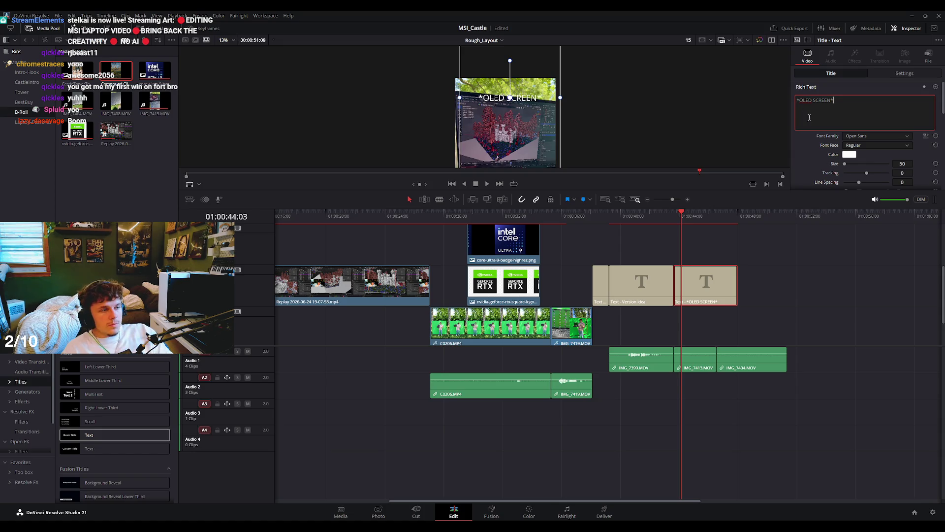
# Place another *OLED SCREEN* copy right after it, play toward 45:12, and select its text.
pyautogui.moveTo(709, 283); pyautogui.dragTo(751, 283)
pyautogui.moveTo(695, 224); pyautogui.dragTo(702, 222)
pyautogui.press('space')
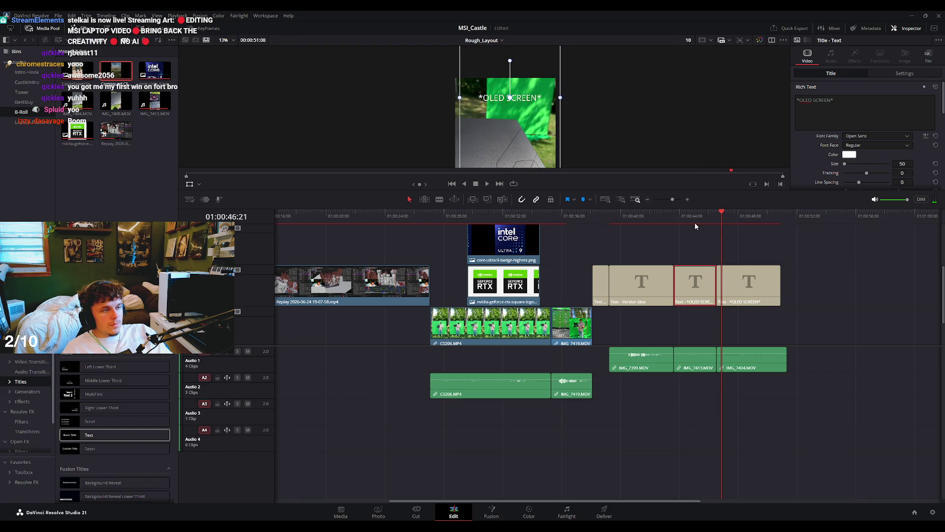
pyautogui.moveTo(796, 100); pyautogui.dragTo(832, 106)
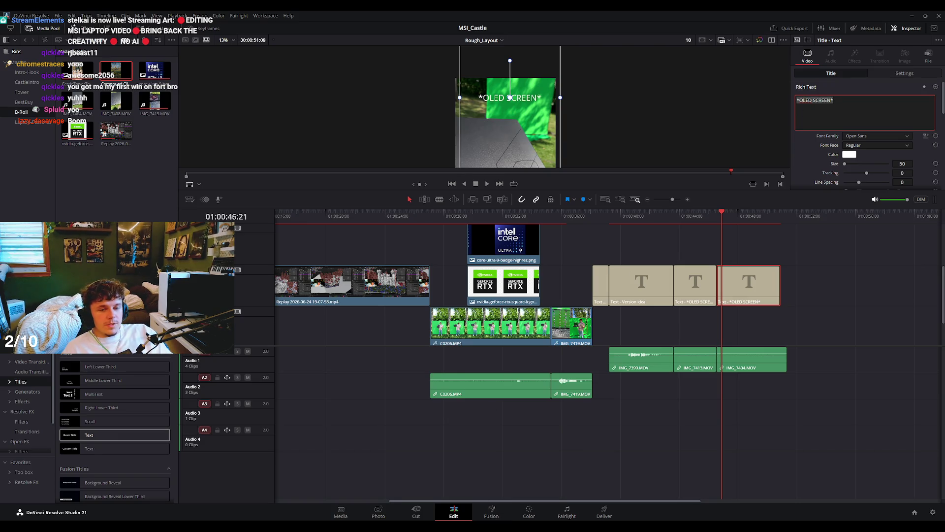
pyautogui.click(471, 505)
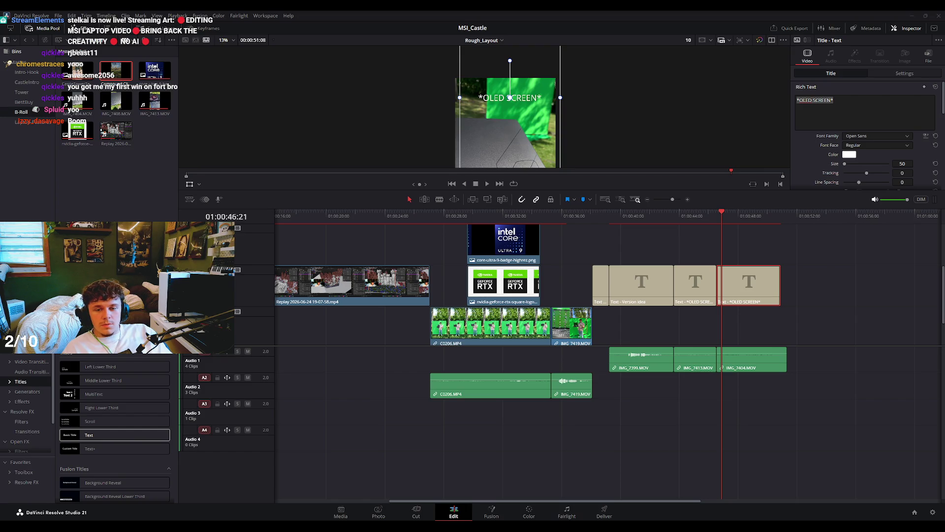
pyautogui.click(855, 110)
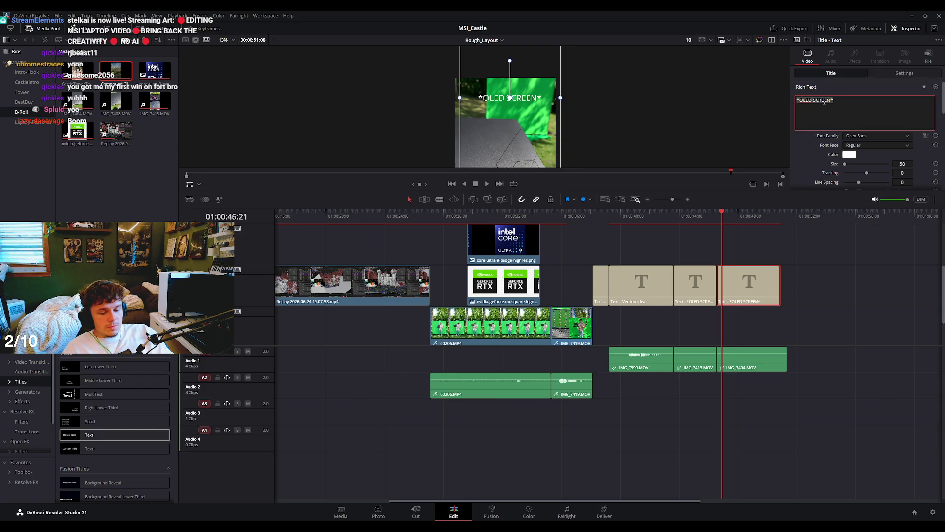
# Replace the last title's text with '*Sleek smooth design' and 'Ultra thin*' on a second line.
pyautogui.press('BackSpace')
pyautogui.press('BackSpace')
pyautogui.press('BackSpace')
pyautogui.write('Sleek')
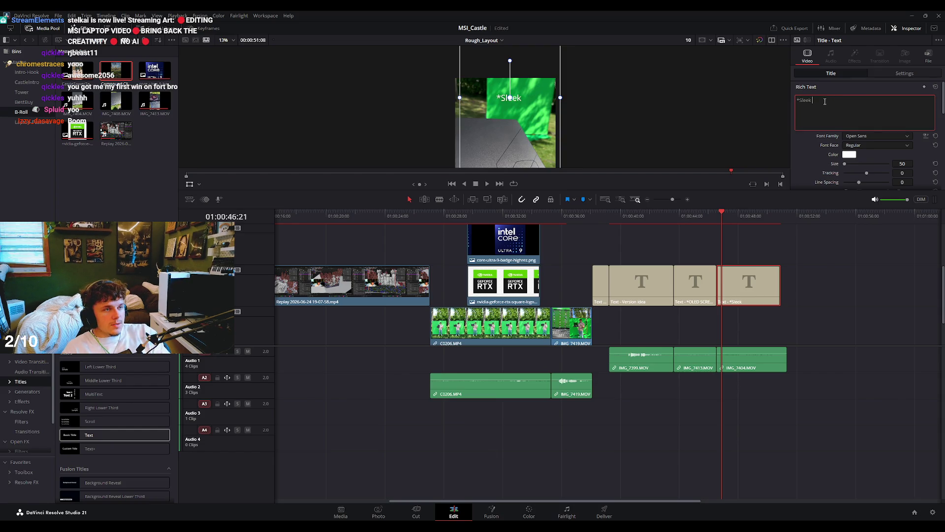
pyautogui.write(' smooth design')
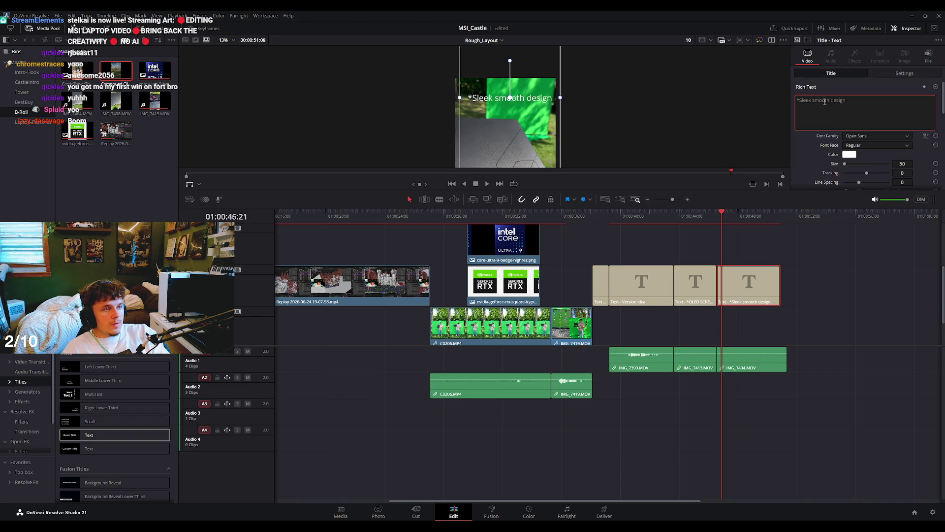
pyautogui.press('Return')
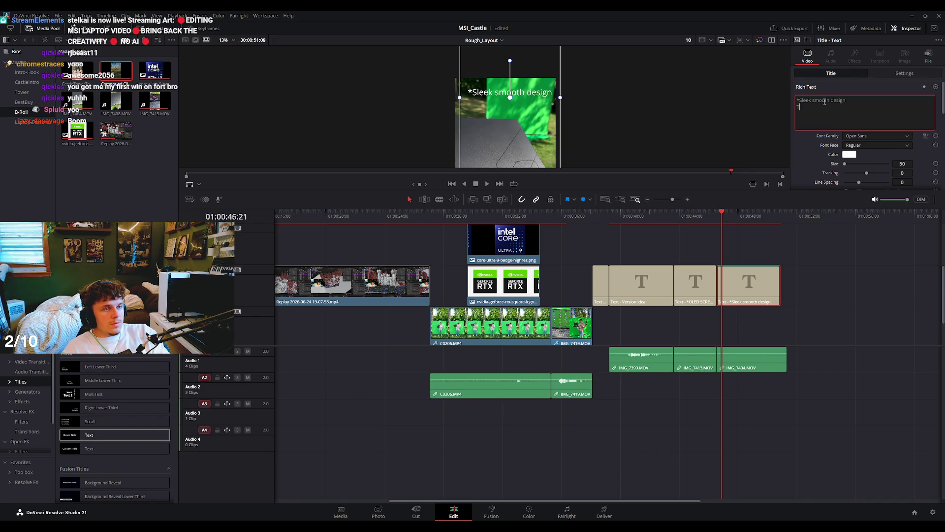
pyautogui.write('Thin lapop')
pyautogui.press('BackSpace')
pyautogui.press('BackSpace')
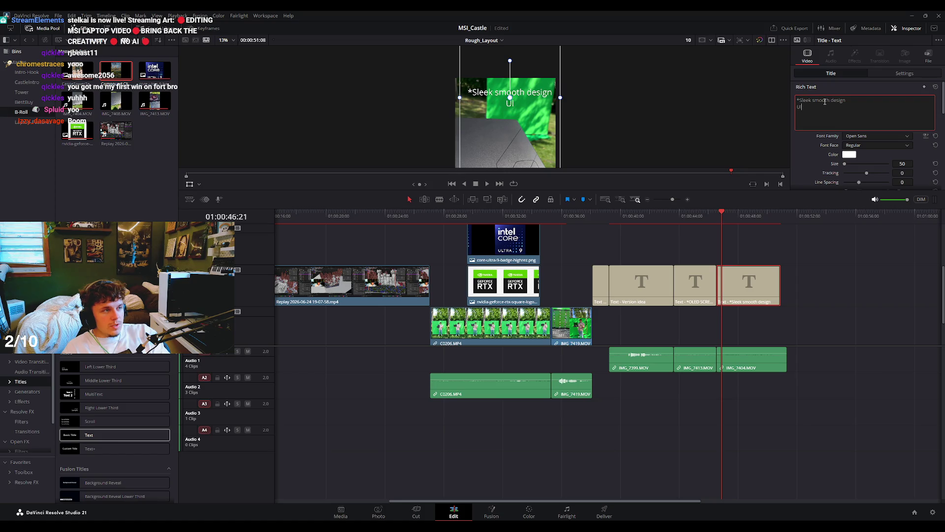
pyautogui.write('*')
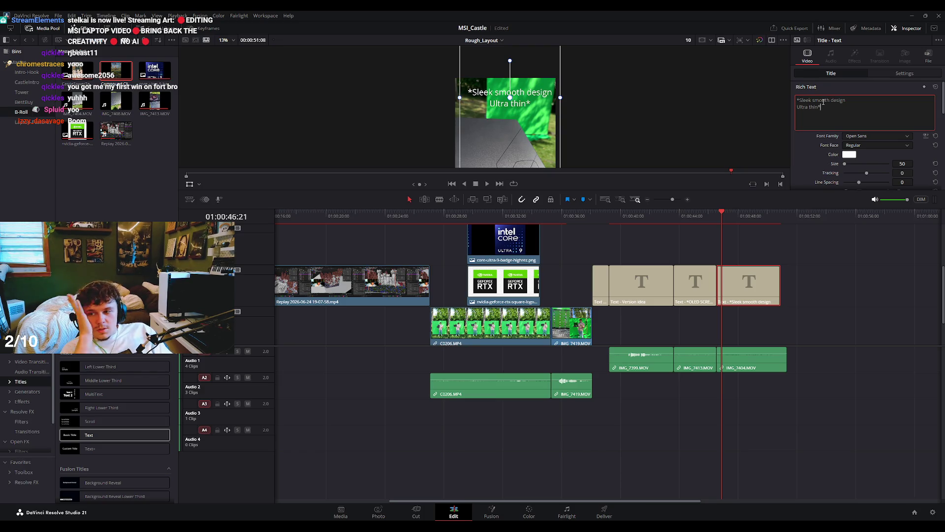
pyautogui.click(830, 290)
pyautogui.scroll(-2, 648, 162)
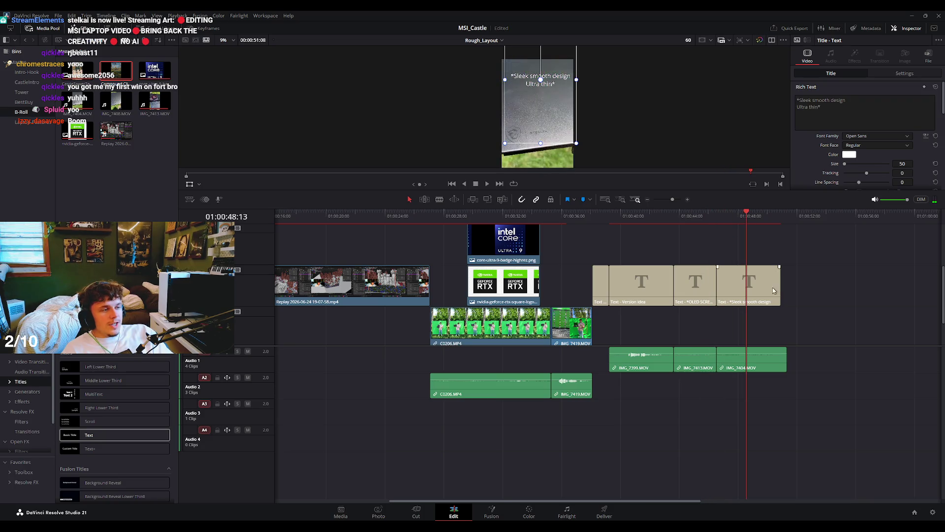
# Return to the timeline start, enlarge the viewer, and start playing the cut.
pyautogui.press('space')
pyautogui.press('Home')
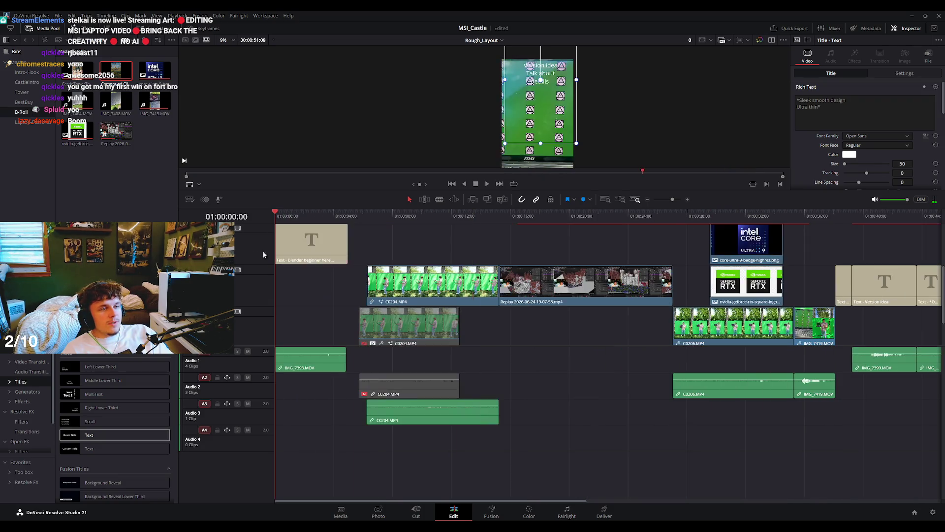
pyautogui.scroll(-2, 618, 345)
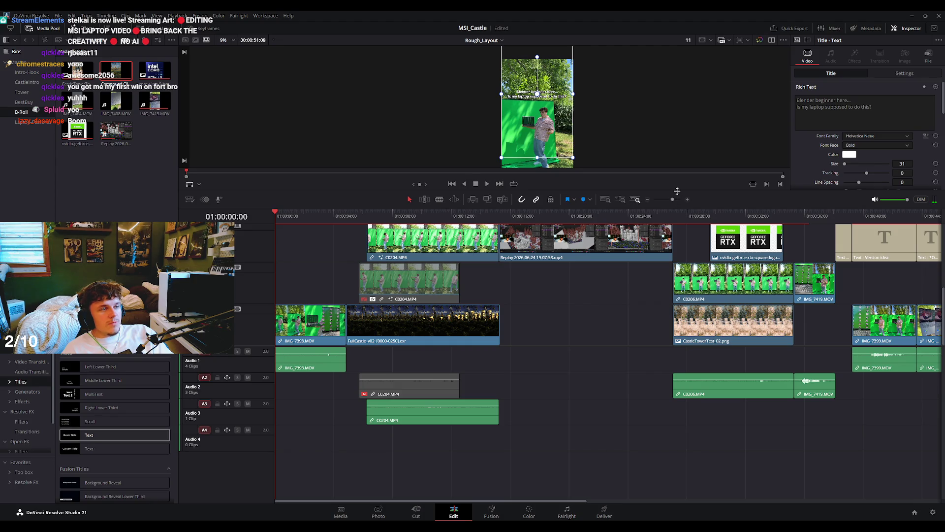
pyautogui.moveTo(640, 195); pyautogui.dragTo(615, 301)
pyautogui.scroll(2, 590, 389)
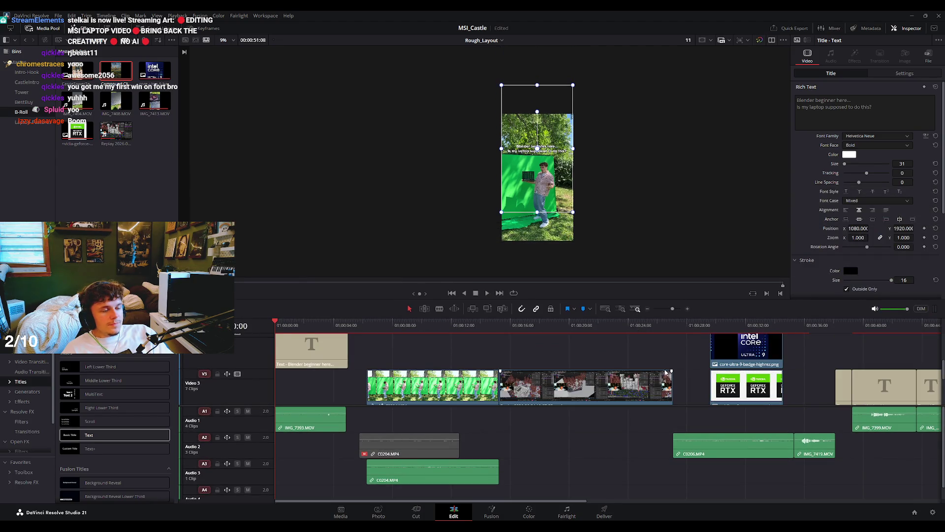
pyautogui.scroll(-5, 665, 373)
pyautogui.press('space')
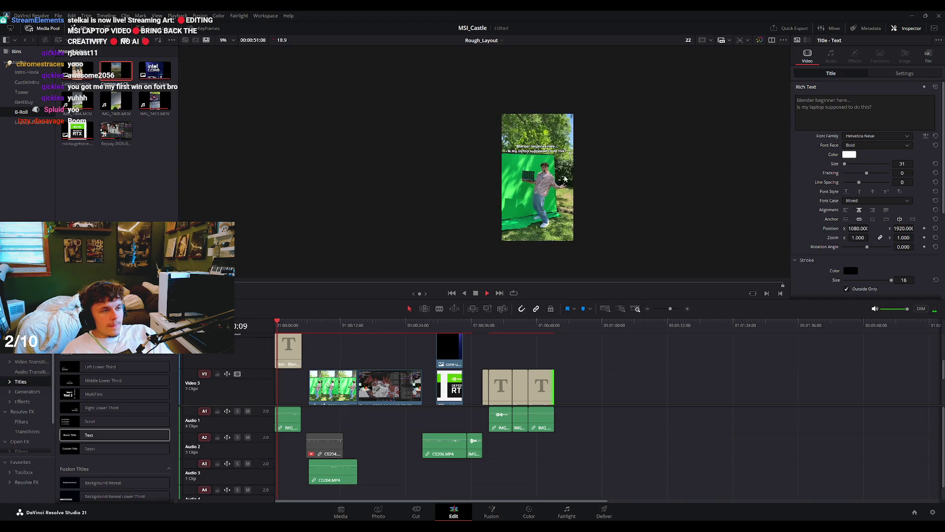
# Review the cut from the Blender beginner caption and laptop shot through to the forest shot.
pyautogui.scroll(5, 566, 179)
pyautogui.press('space')
pyautogui.press('space')
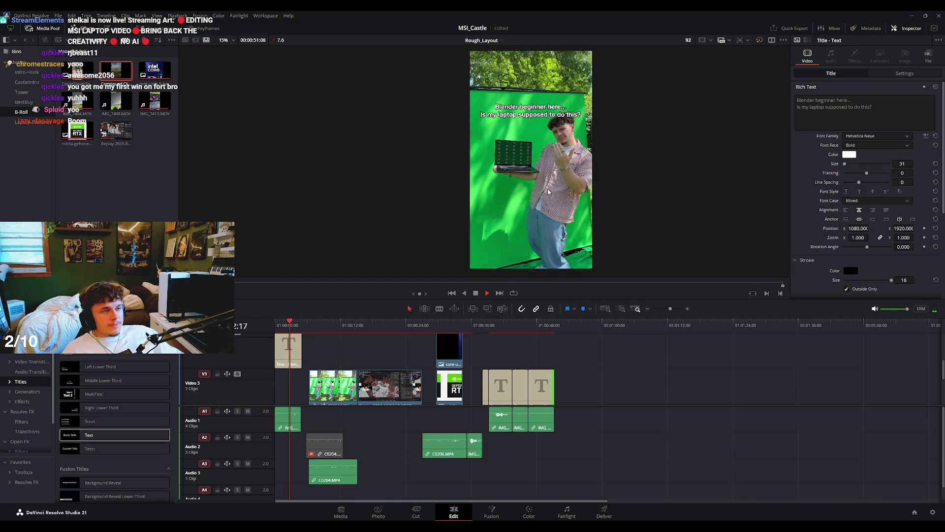
pyautogui.press('space')
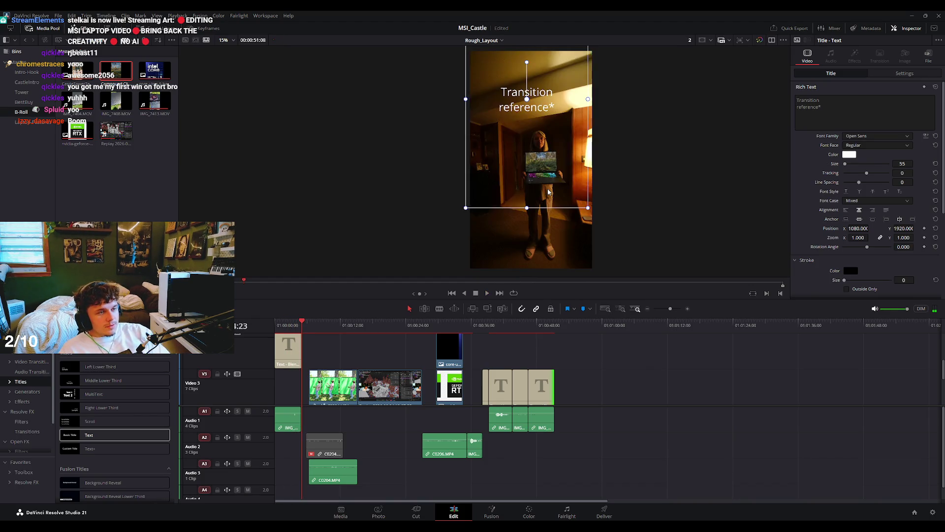
pyautogui.click(296, 326)
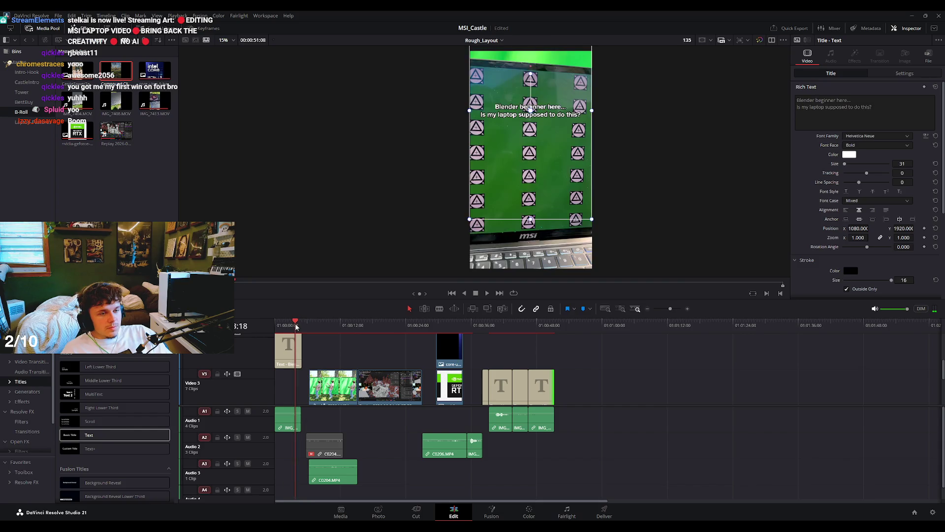
pyautogui.click(297, 326)
pyautogui.scroll(1, 516, 234)
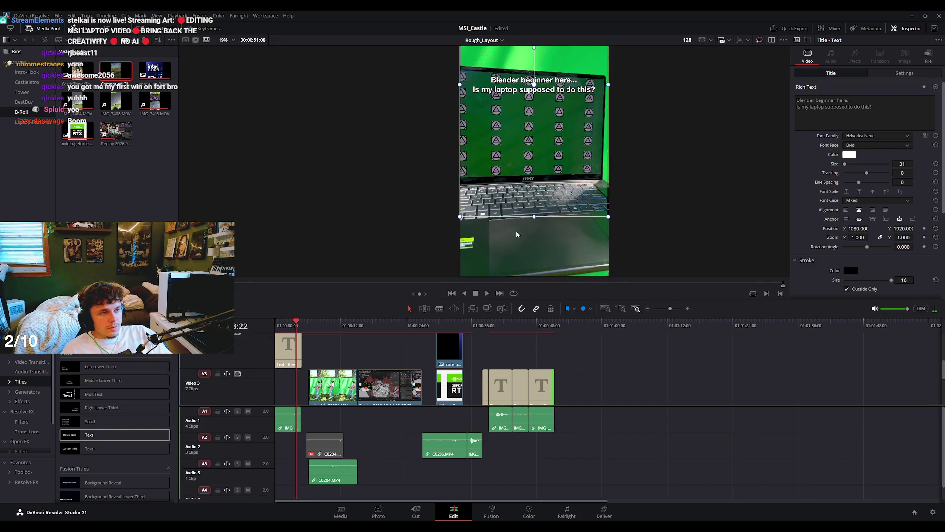
pyautogui.scroll(1, 516, 234)
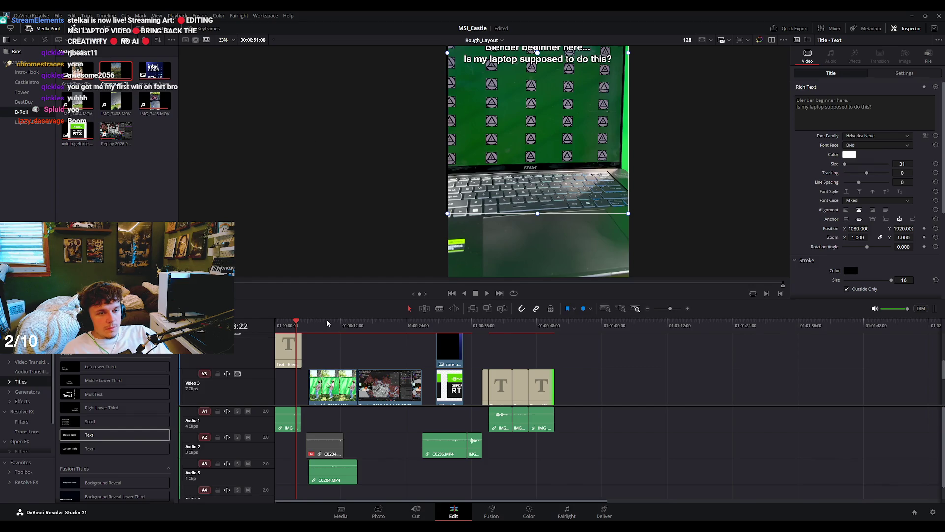
pyautogui.press('space')
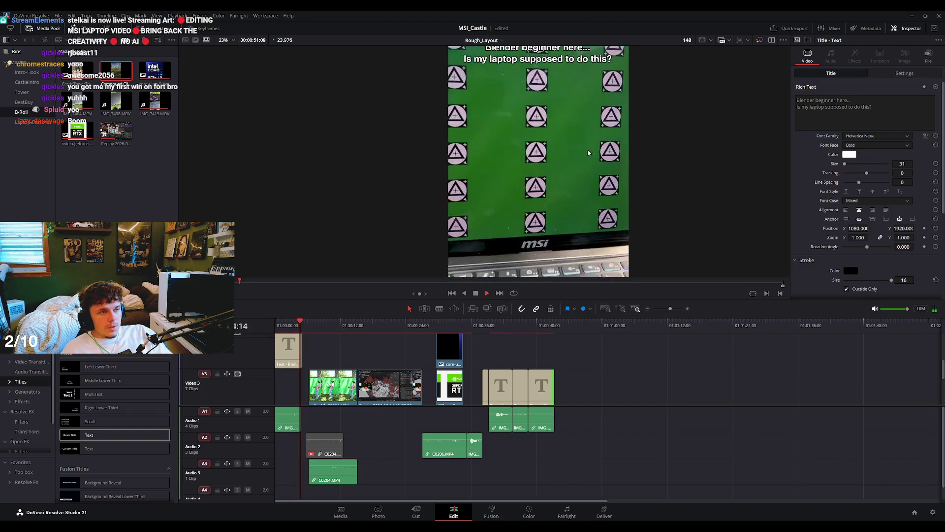
pyautogui.press('space')
pyautogui.press('space')
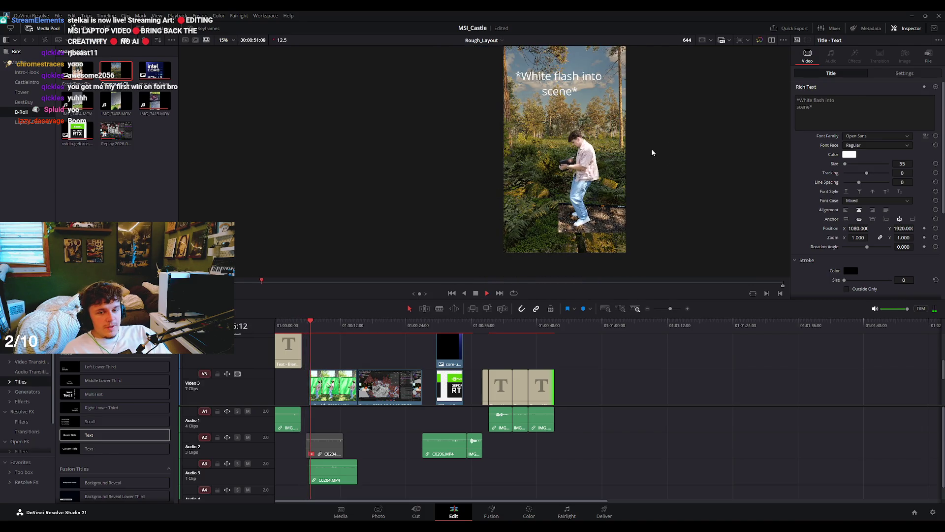
pyautogui.press('space')
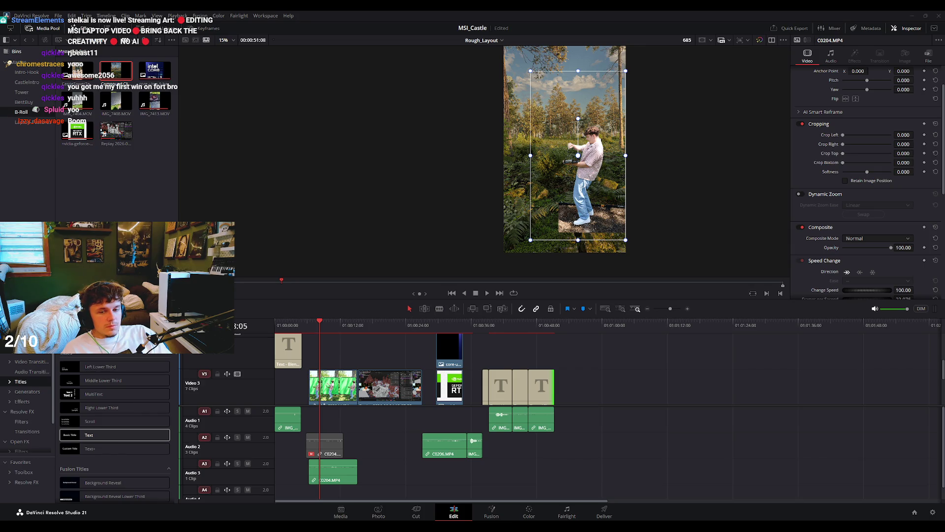
# Play on into the castle scene and stop on the Transition from blender caption.
pyautogui.press('space')
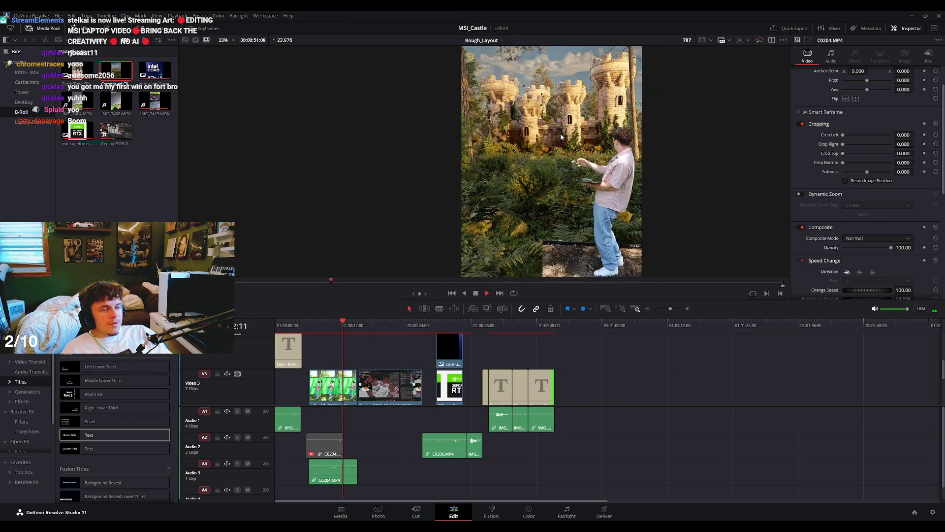
pyautogui.scroll(-3, 565, 136)
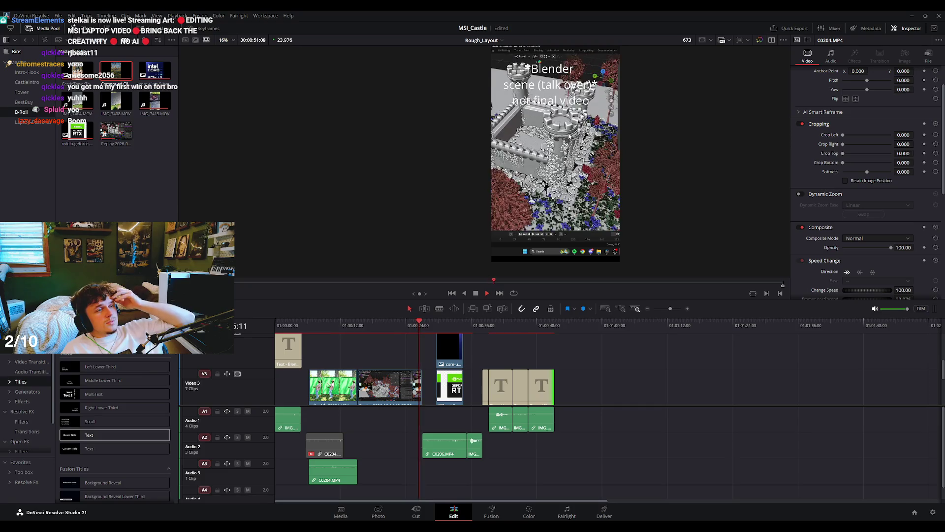
pyautogui.press('space')
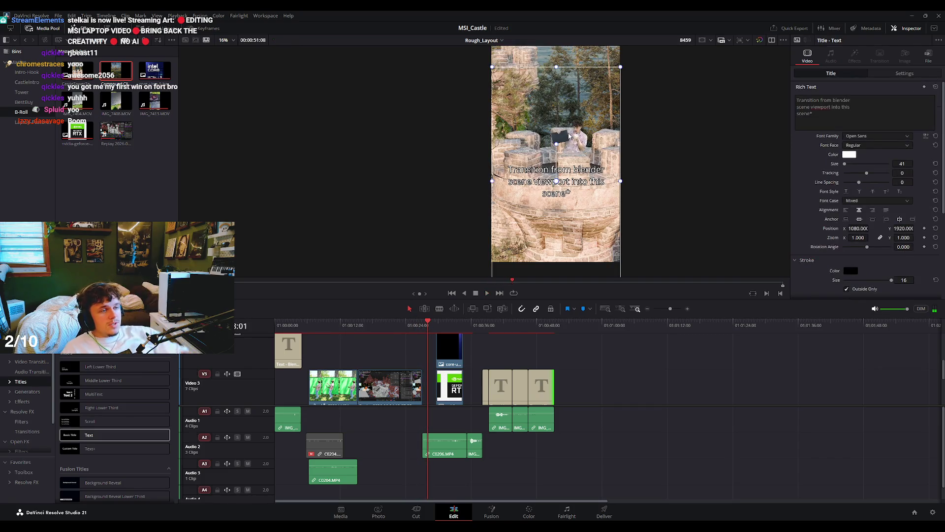
pyautogui.press('space')
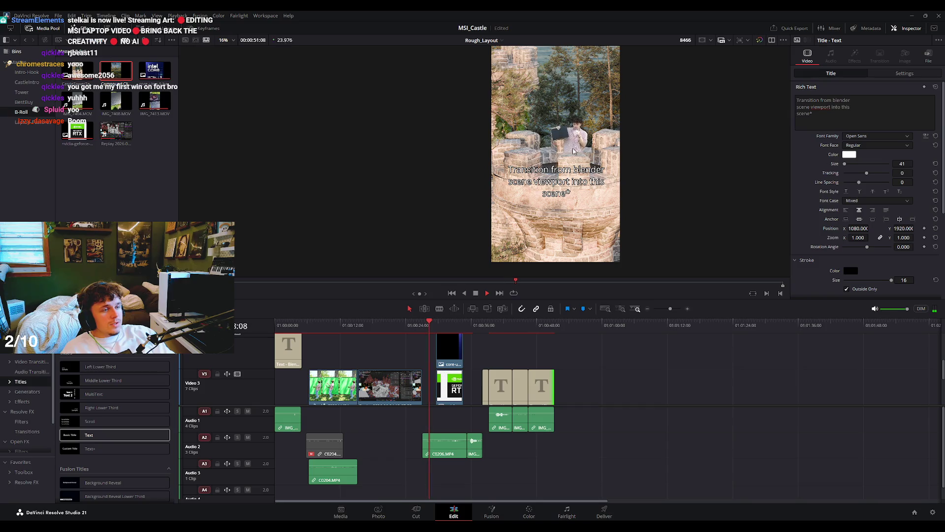
pyautogui.press('space')
pyautogui.scroll(2, 439, 392)
pyautogui.scroll(1, 435, 384)
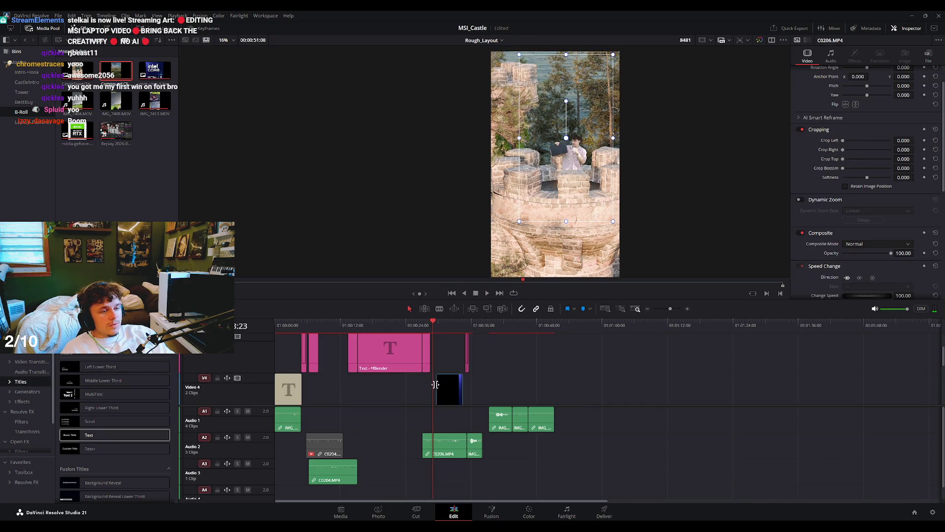
# Lengthen the Transition from blender caption clip and replay it.
pyautogui.click(426, 347)
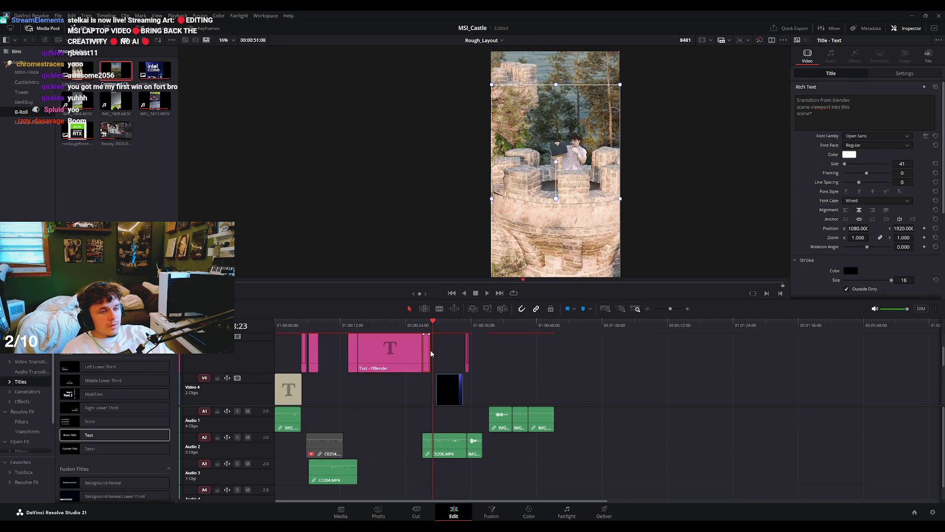
pyautogui.scroll(3, 431, 355)
pyautogui.moveTo(598, 354); pyautogui.dragTo(703, 355)
pyautogui.press('space')
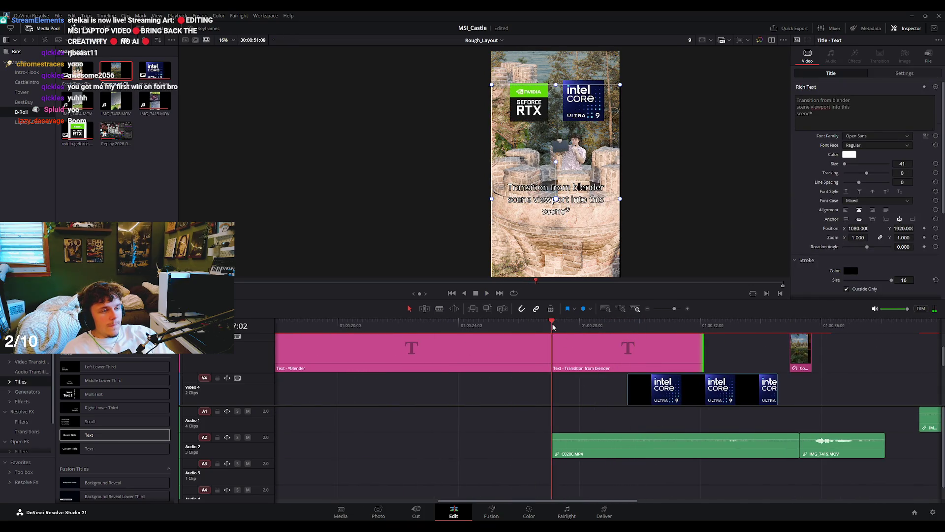
pyautogui.press('Up')
pyautogui.press('space')
# Trim the Intel and RTX badge clips so they start earlier.
pyautogui.click(635, 392)
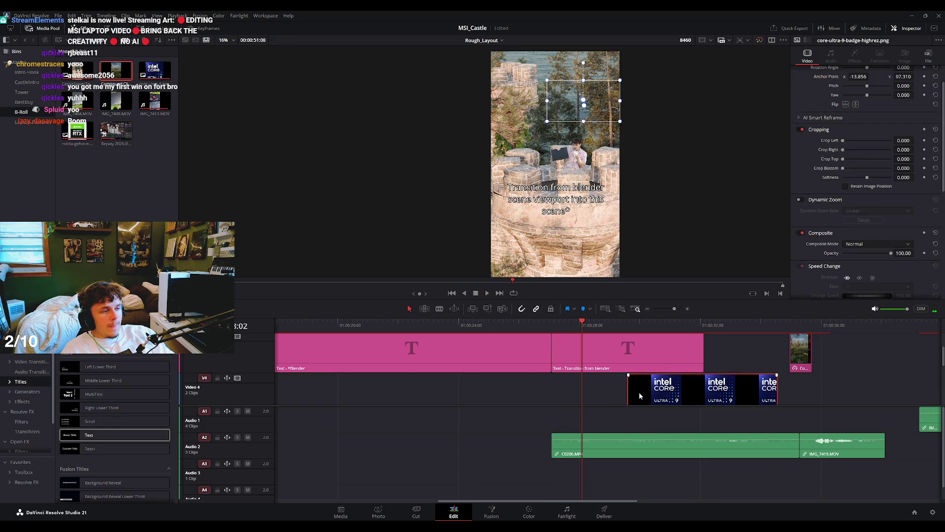
pyautogui.scroll(-2, 616, 358)
pyautogui.moveTo(628, 356); pyautogui.dragTo(593, 356)
pyautogui.press('space')
pyautogui.press('space')
pyautogui.scroll(2, 713, 356)
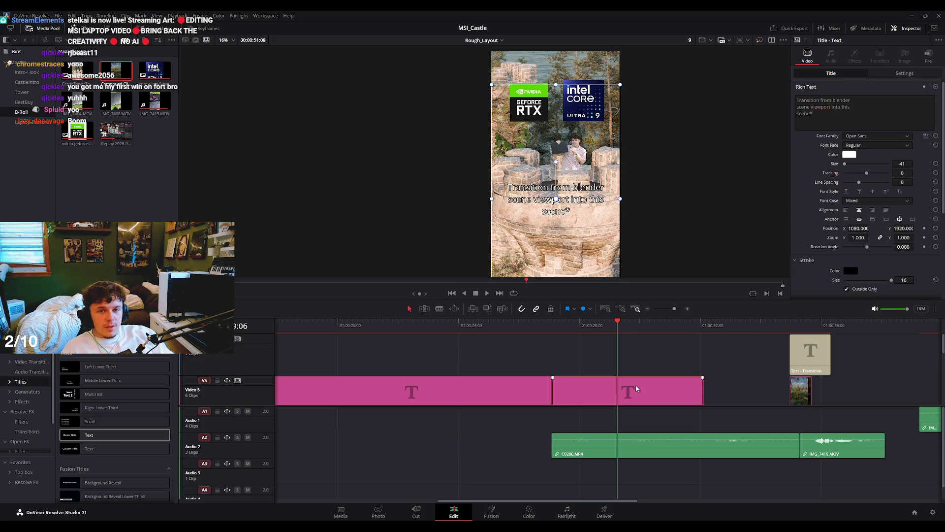
# Replay the section and copy the caption onto the track above, around 01:00:29–01:00:32.
pyautogui.press('space')
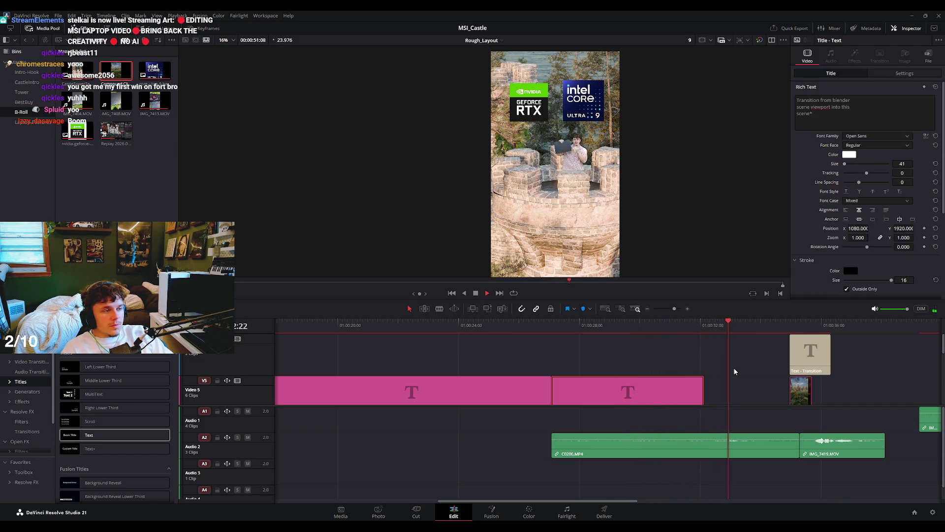
pyautogui.press('space')
pyautogui.moveTo(655, 390); pyautogui.dragTo(690, 368)
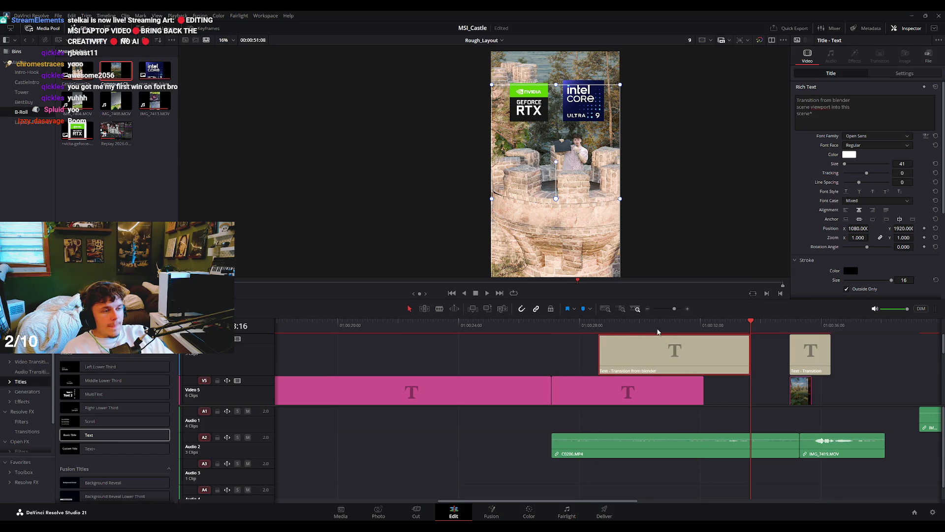
# Replace the copied caption's text with 'LOGOS MIGHT BE 3D' / 'ANIMATED CUBES IN' on separate lines.
pyautogui.click(633, 326)
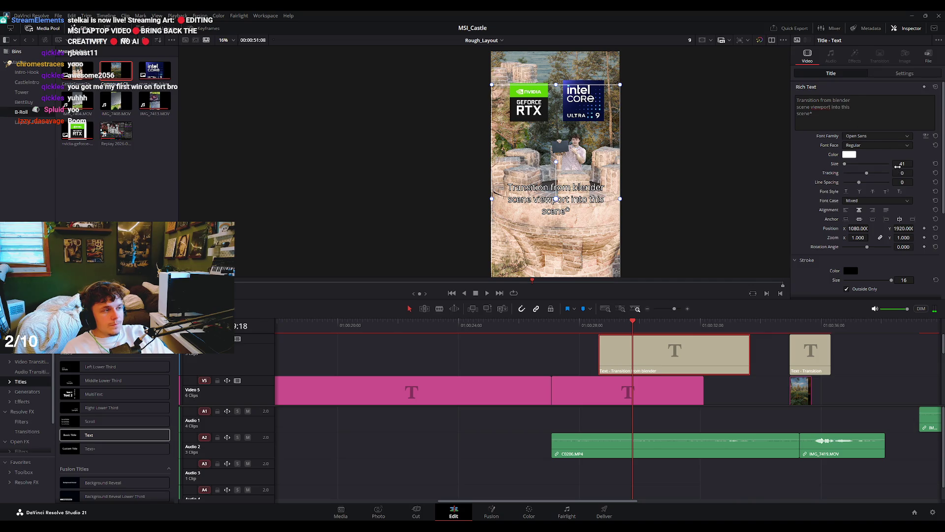
pyautogui.scroll(-2, 665, 165)
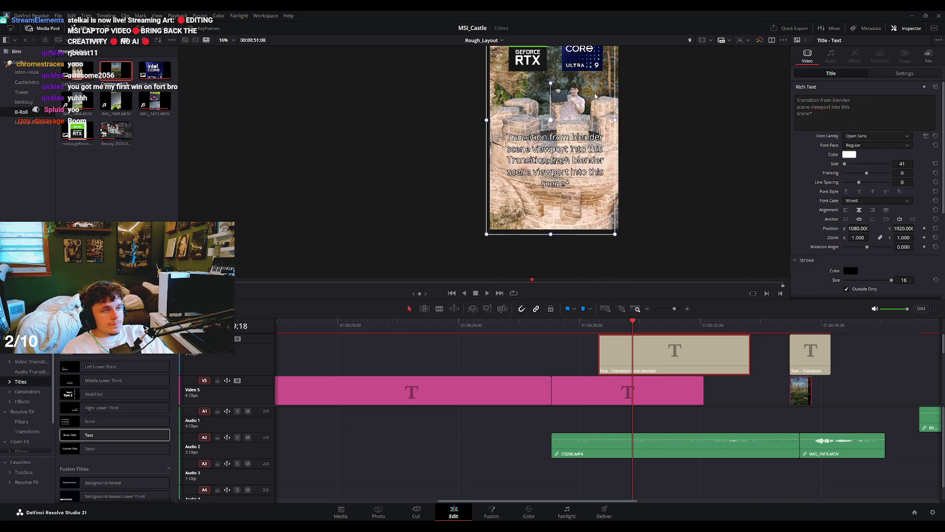
pyautogui.moveTo(813, 114); pyautogui.dragTo(795, 94)
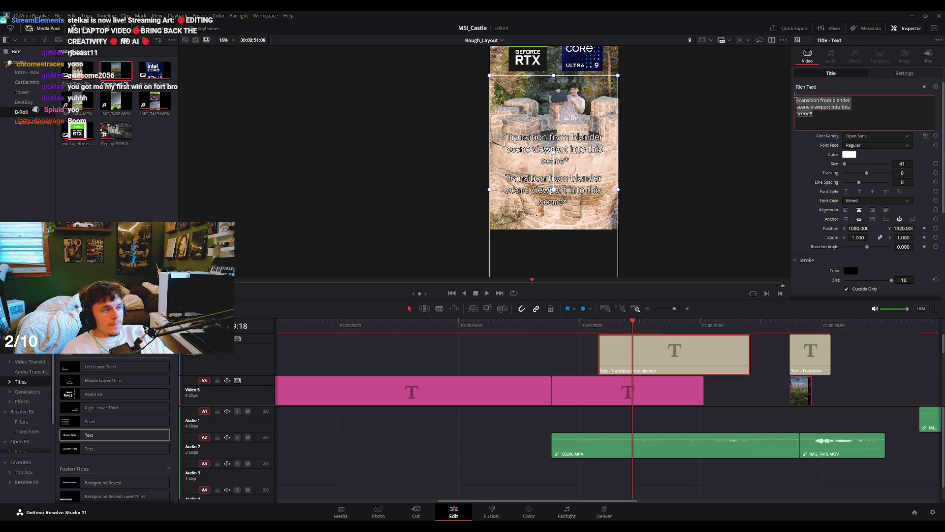
pyautogui.write('LOGOS ')
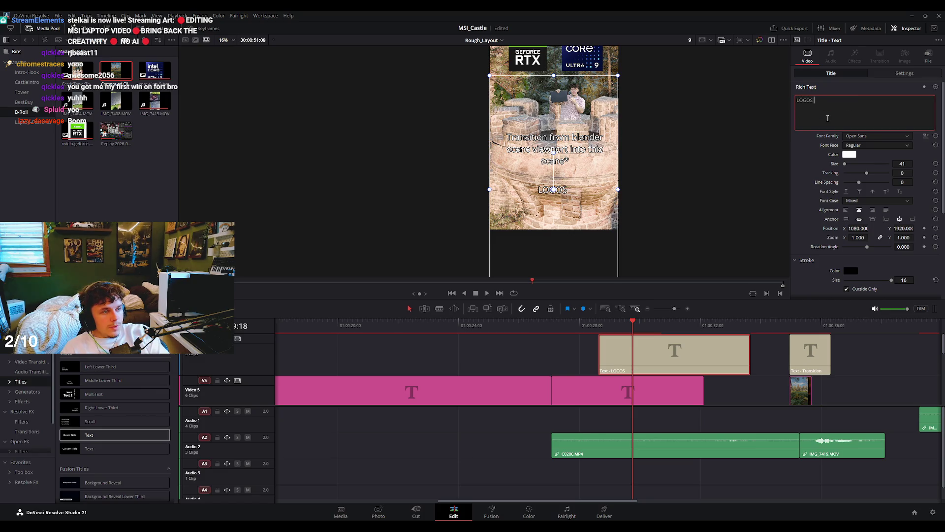
pyautogui.write('MIGHT BE #D')
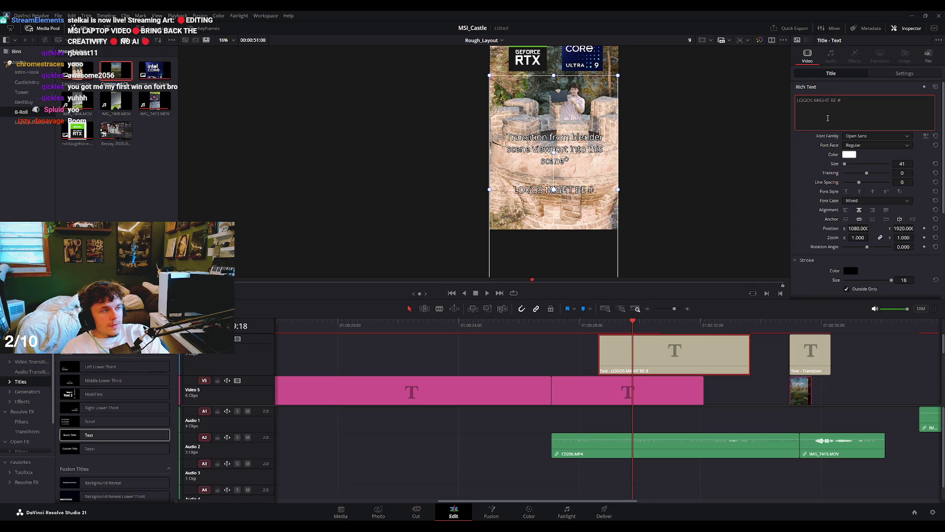
pyautogui.press('BackSpace')
pyautogui.press('BackSpace')
pyautogui.write('3D')
pyautogui.press('Return')
pyautogui.write('ANI')
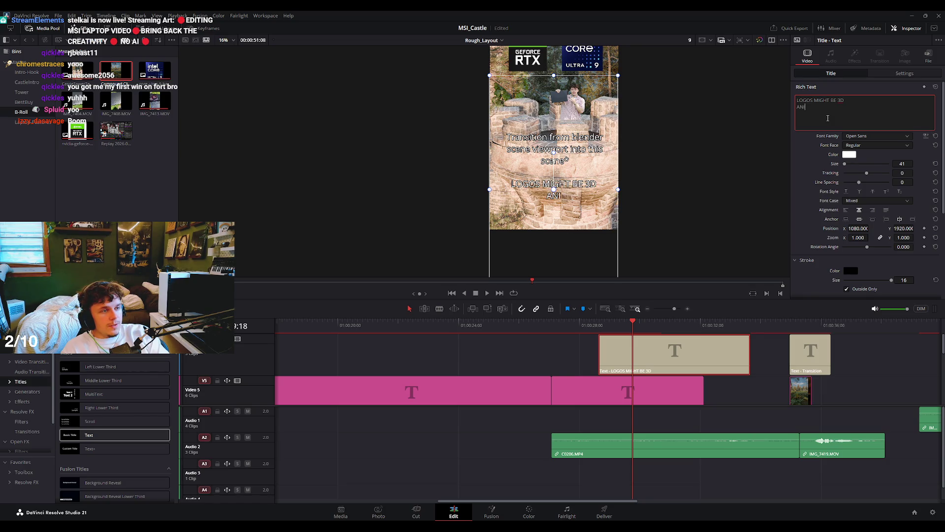
pyautogui.write('MATED CUBES IN')
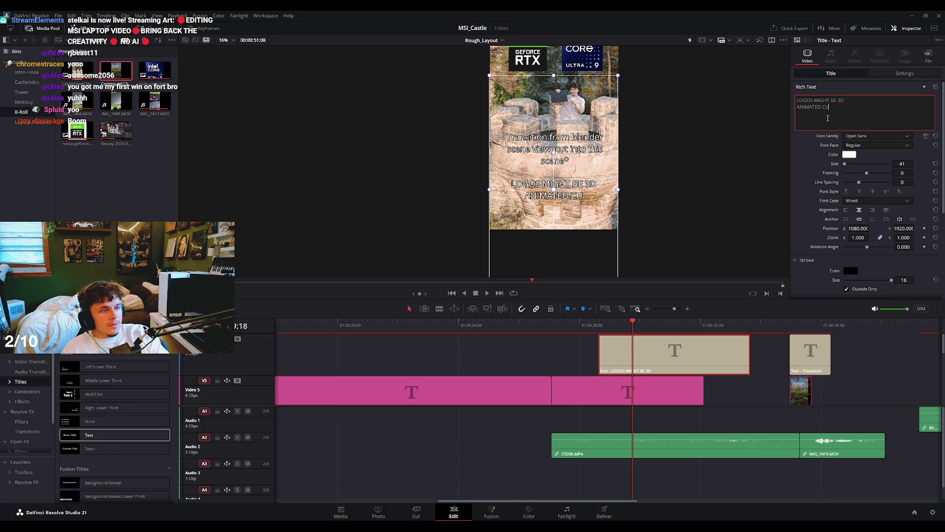
pyautogui.press('Return')
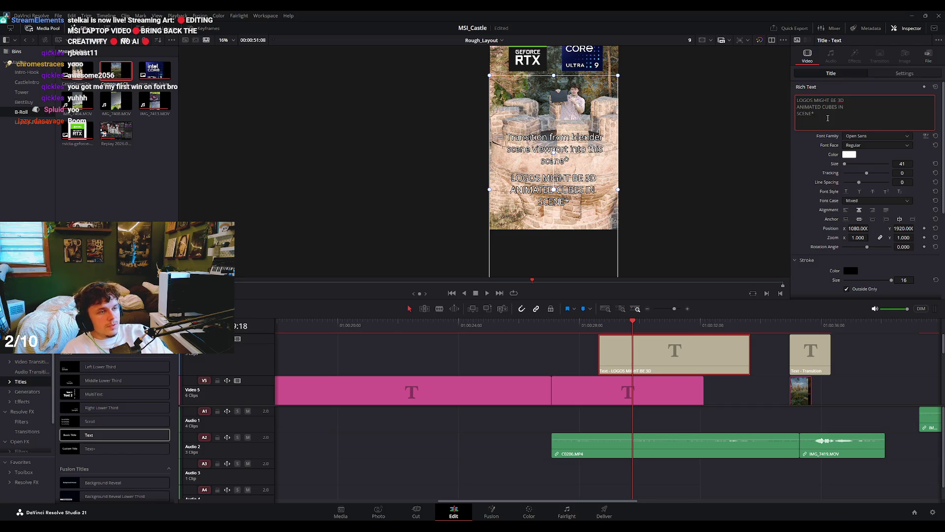
# Deselect the title and play onward to the 'Finish. But wait...' title.
pyautogui.click(656, 213)
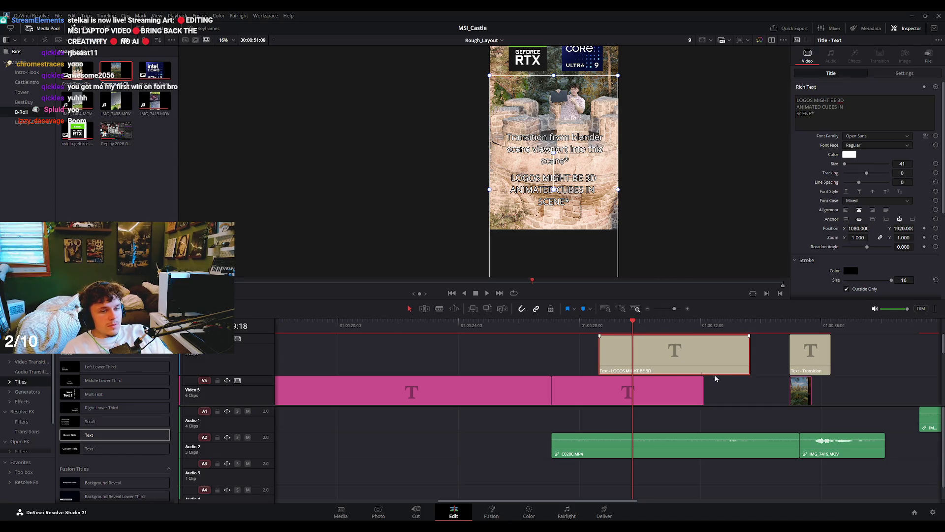
pyautogui.click(728, 383)
pyautogui.press('space')
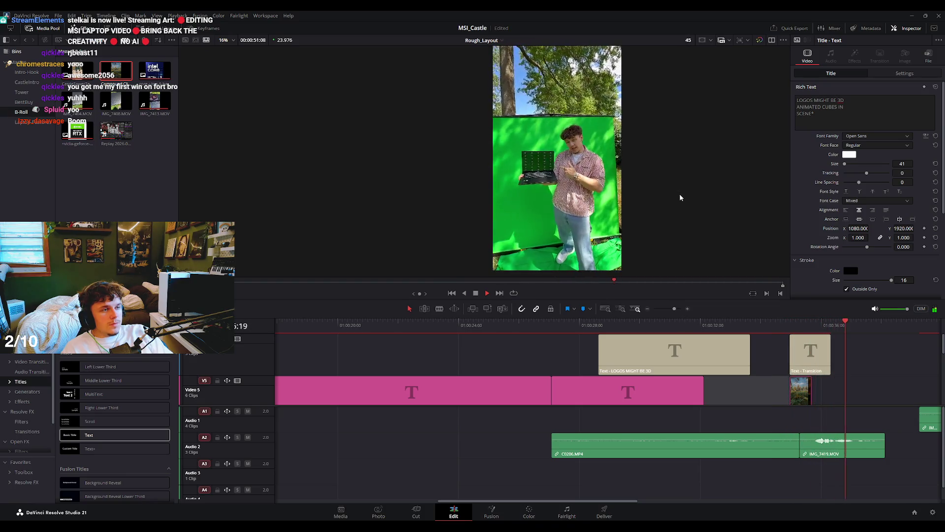
pyautogui.press('space')
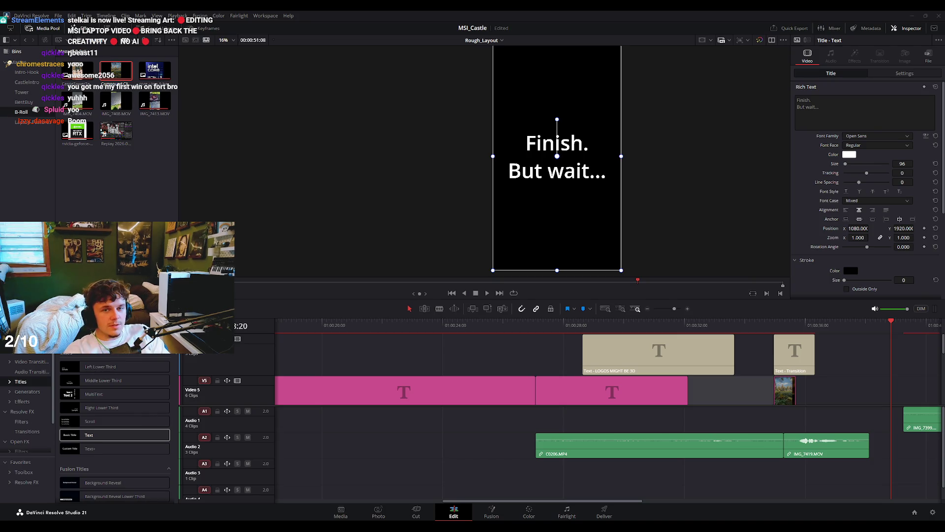
# Move to the green-screen clip near 01:00:40 by the Version idea title, then switch to the YouTube browser.
pyautogui.click(908, 374)
pyautogui.scroll(-2, 877, 371)
pyautogui.scroll(2, 865, 371)
pyautogui.scroll(-3, 731, 376)
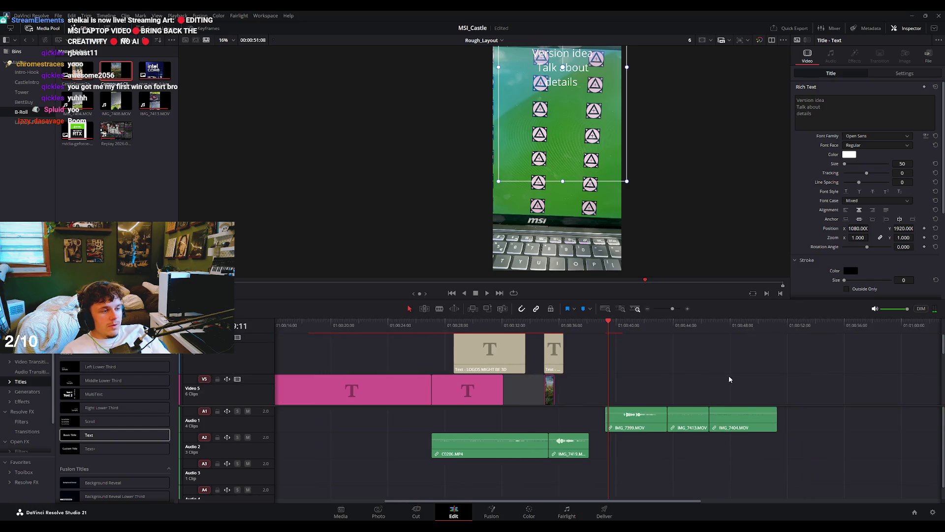
pyautogui.scroll(2, 730, 376)
pyautogui.moveTo(634, 329); pyautogui.dragTo(629, 328)
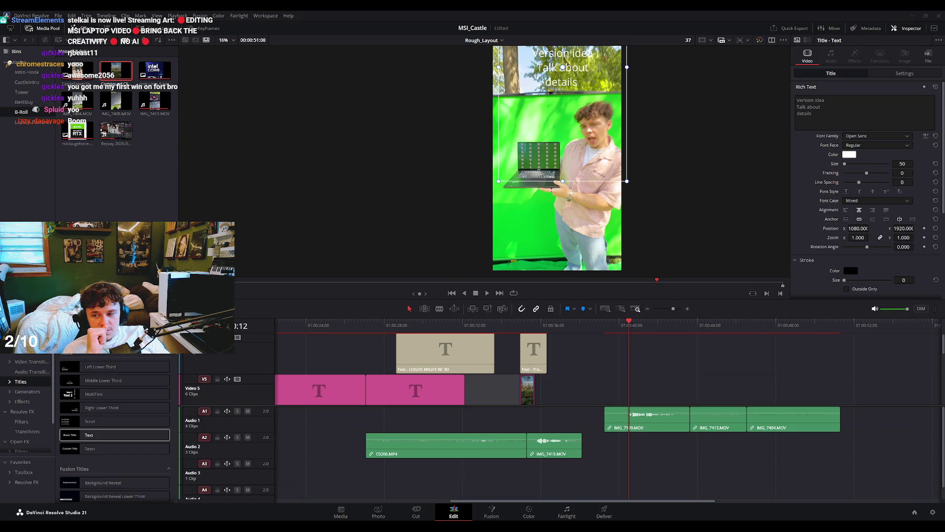
pyautogui.hotkey('alt', 'Tab')
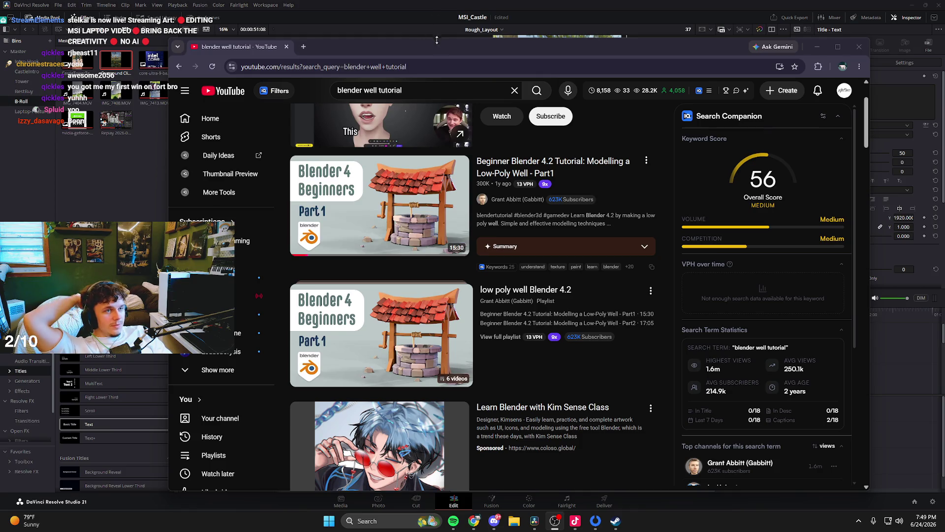
# Nudge the browser right, preview the Blender well tutorial videos, and open the window's system menu.
pyautogui.moveTo(436, 39); pyautogui.dragTo(478, 35)
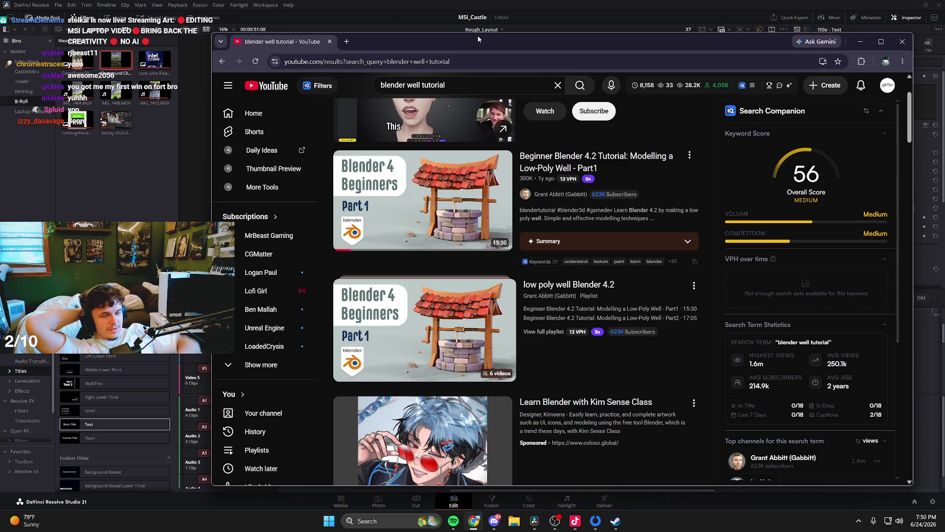
pyautogui.moveTo(468, 280)
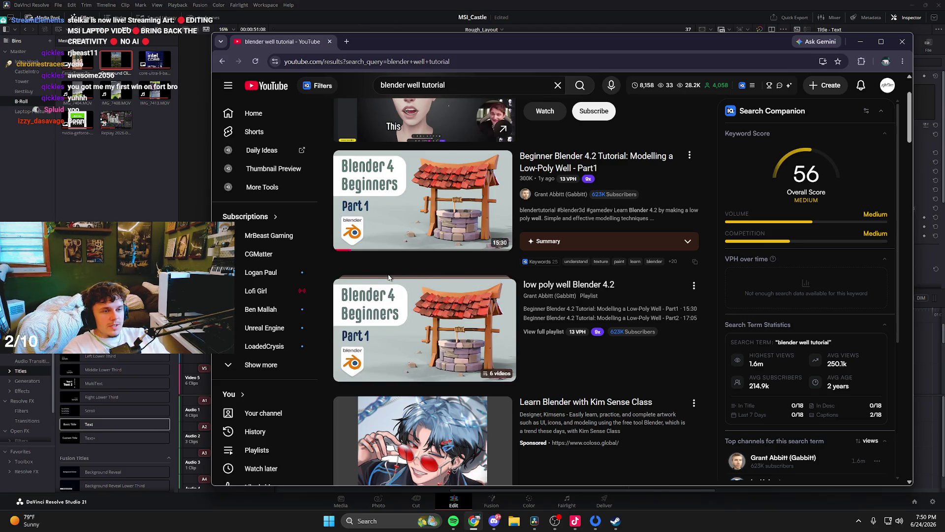
pyautogui.moveTo(393, 236)
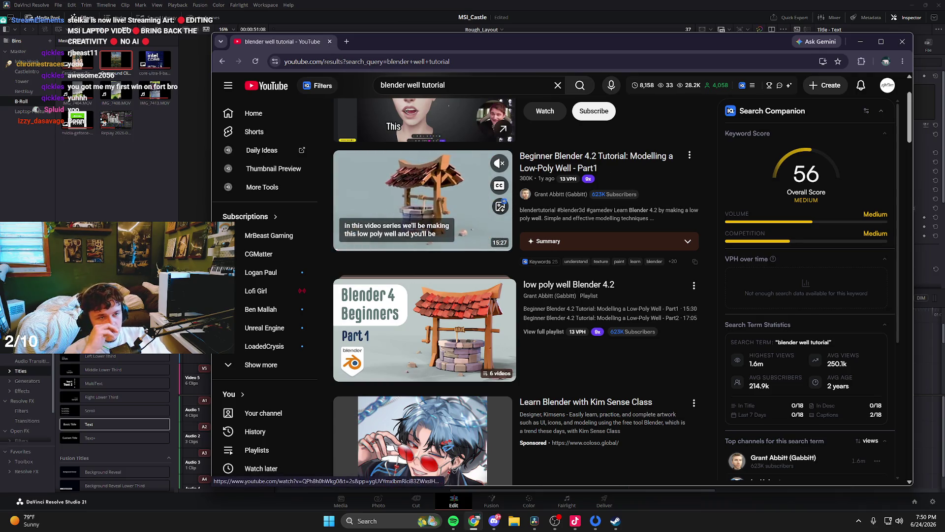
pyautogui.scroll(2, 333, 201)
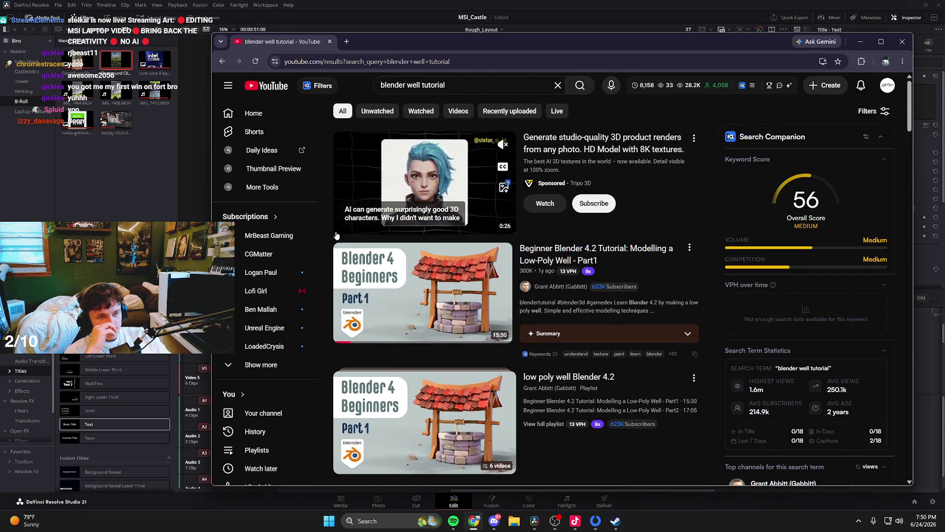
pyautogui.moveTo(335, 246)
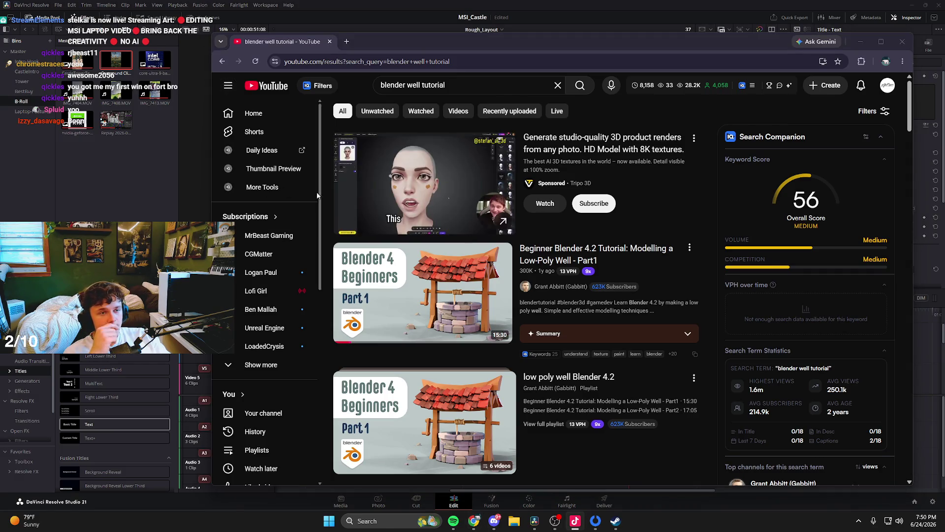
pyautogui.rightClick(447, 44)
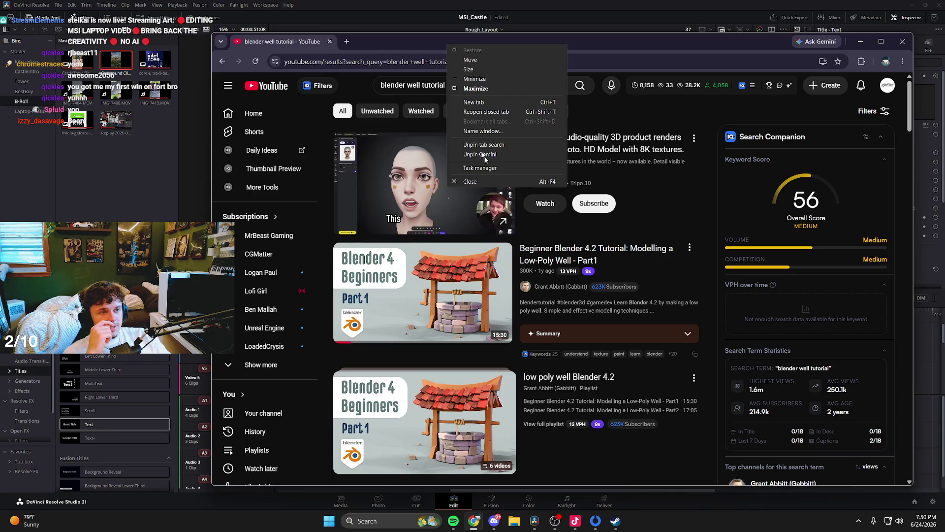
# Search Google images for '3 in one lego sets' and preview the LEGO Creator Red Dragon set.
pyautogui.hotkey('ctrl', 't')
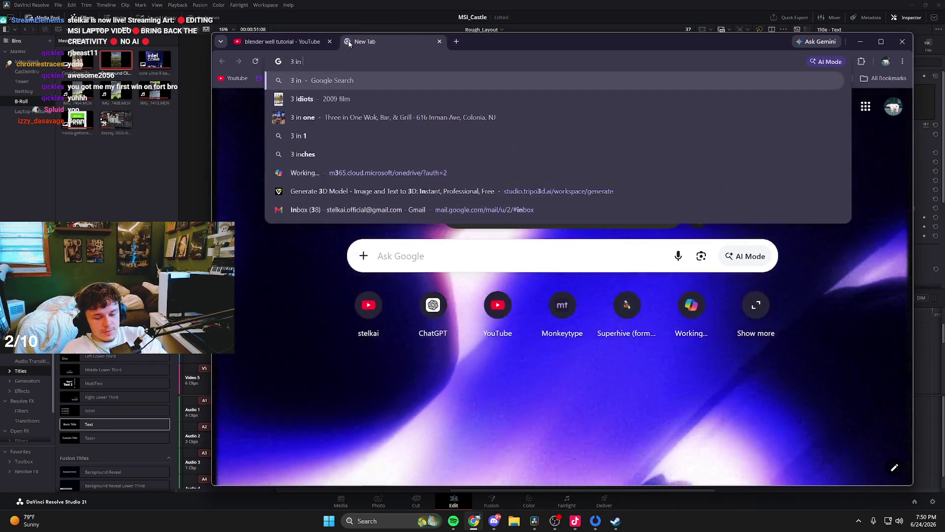
pyautogui.write('3 in one lego sets')
pyautogui.press('Return')
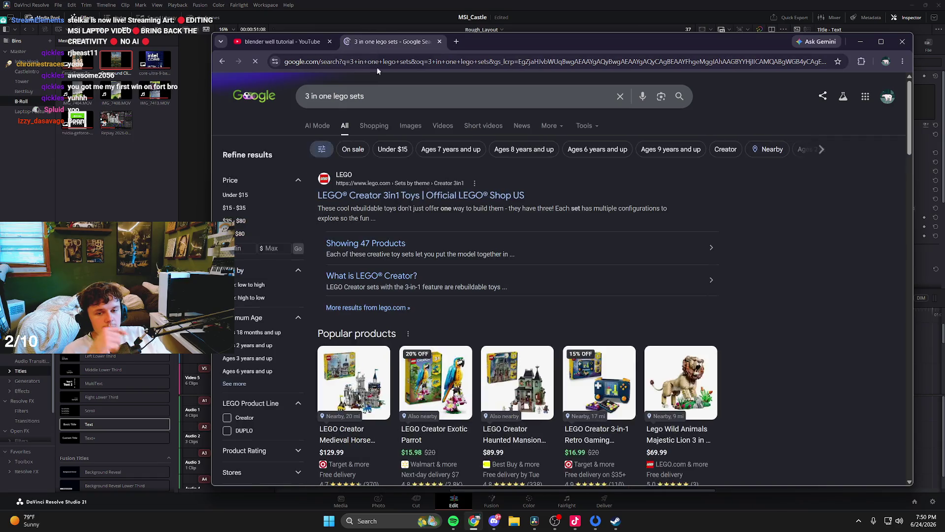
pyautogui.click(403, 134)
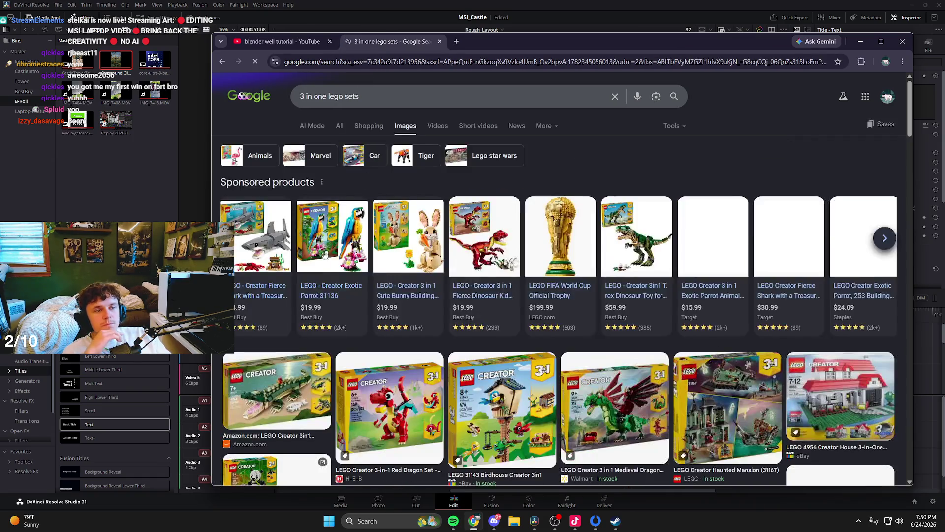
pyautogui.scroll(-2, 420, 307)
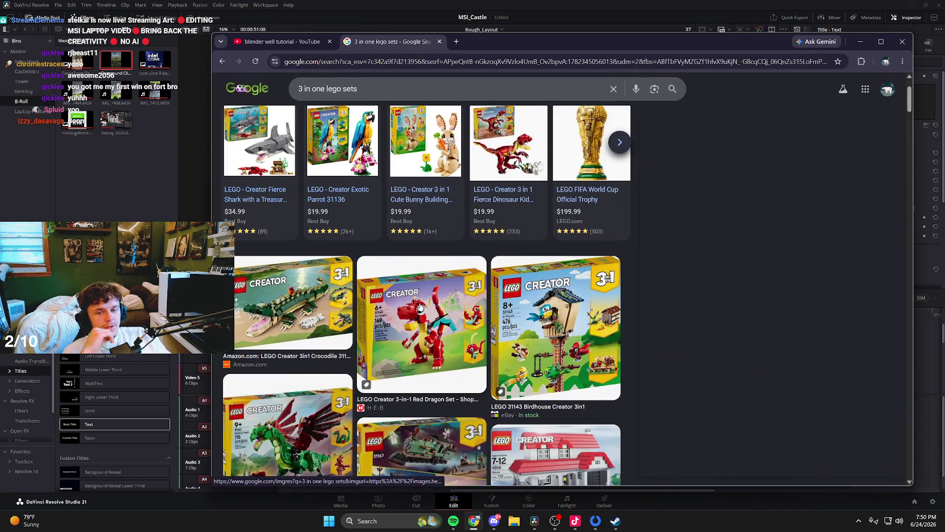
pyautogui.click(420, 307)
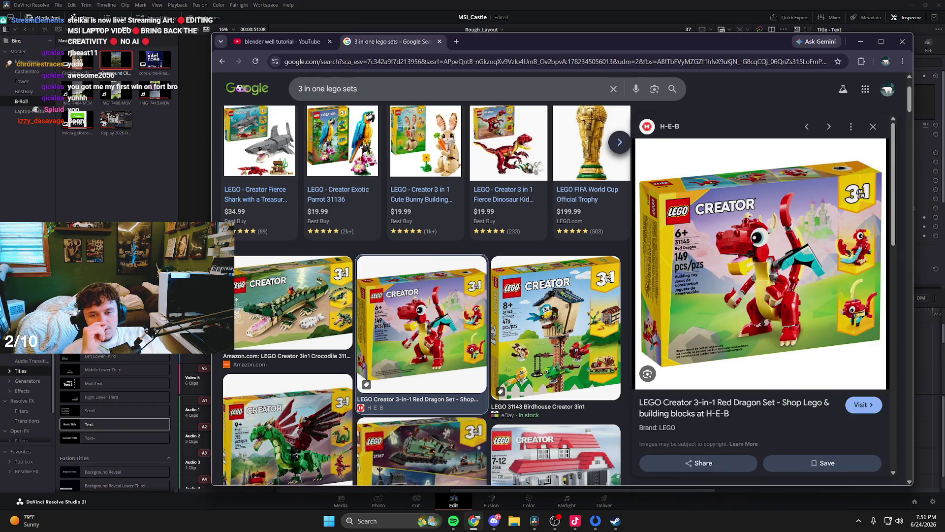
# Look through the Red Dragon set preview, then close the Lego search tab.
pyautogui.moveTo(682, 41); pyautogui.dragTo(687, 34)
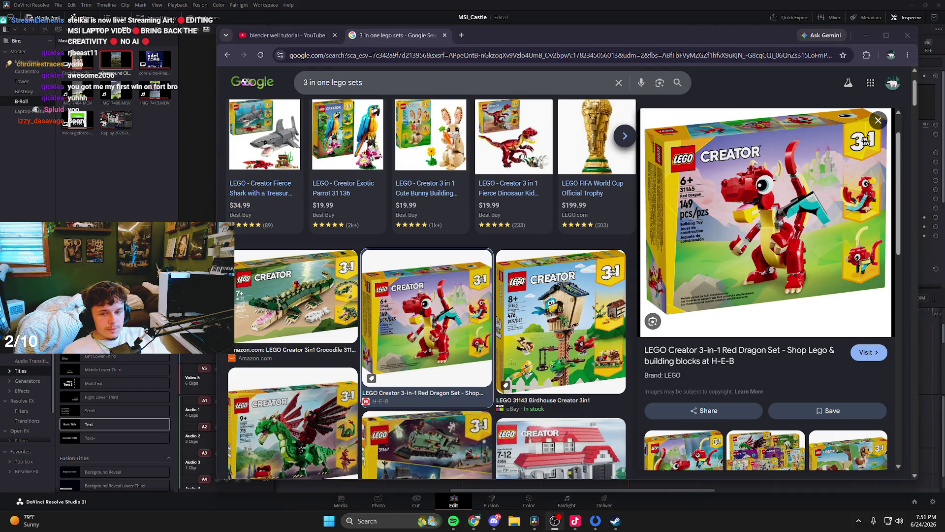
pyautogui.scroll(-3, 432, 238)
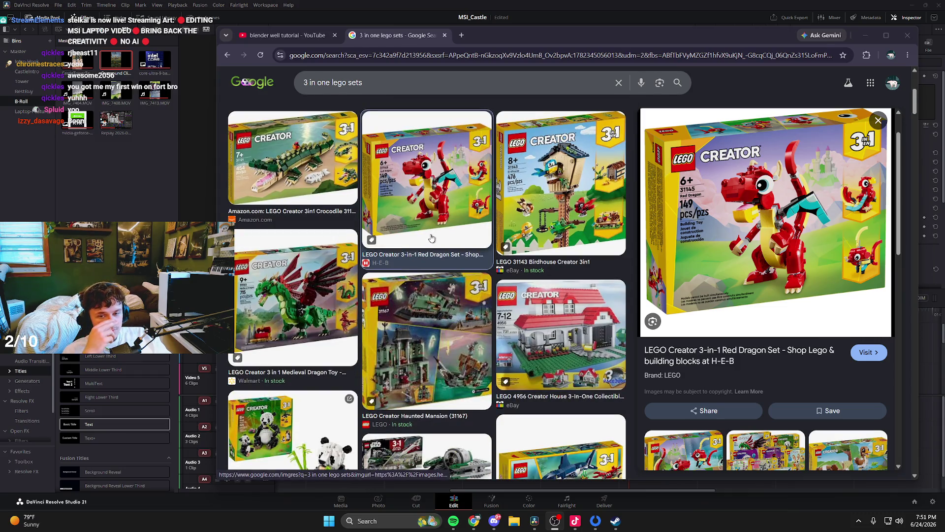
pyautogui.scroll(-2, 432, 239)
pyautogui.scroll(6, 431, 239)
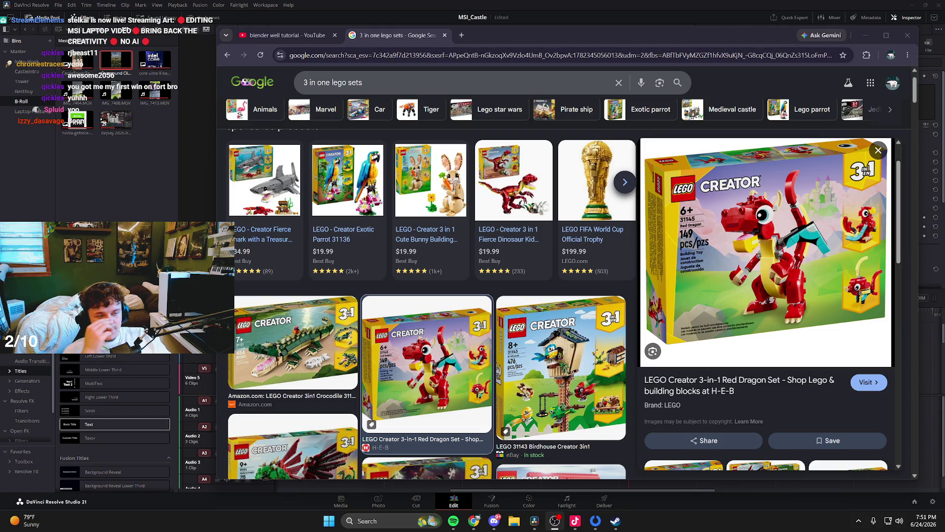
pyautogui.scroll(-2, 640, 196)
pyautogui.scroll(-3, 640, 196)
pyautogui.scroll(6, 639, 249)
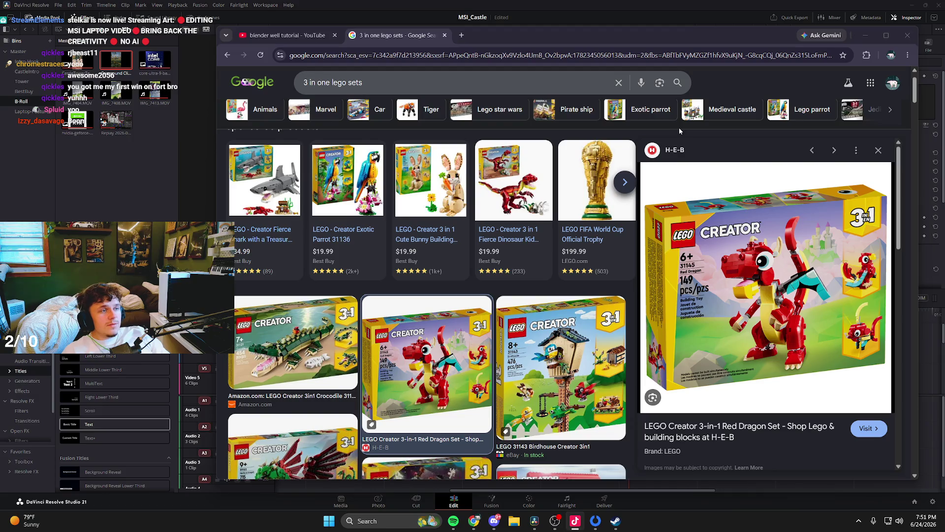
pyautogui.hotkey('ctrl', 'w')
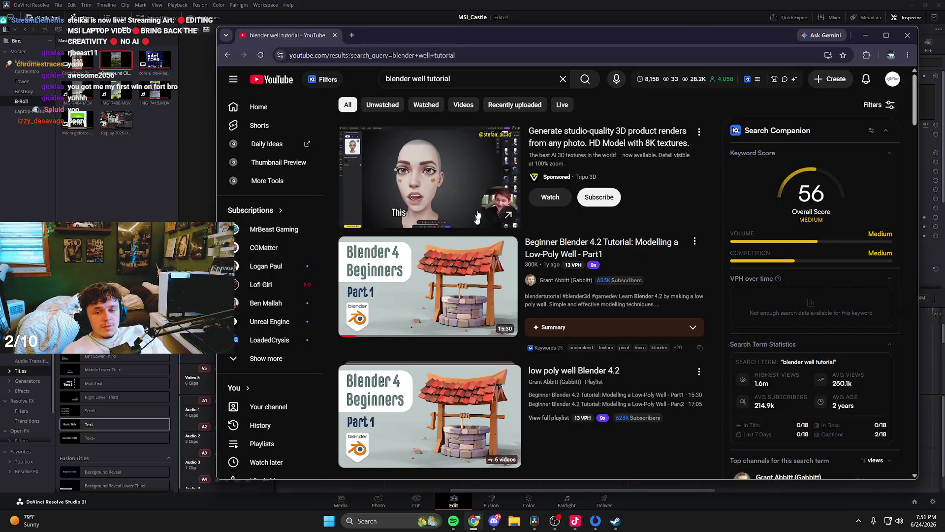
# Leave the browser and bring DaVinci Resolve's MSI_Castle edit back to the front.
pyautogui.hotkey('alt', 'Tab')
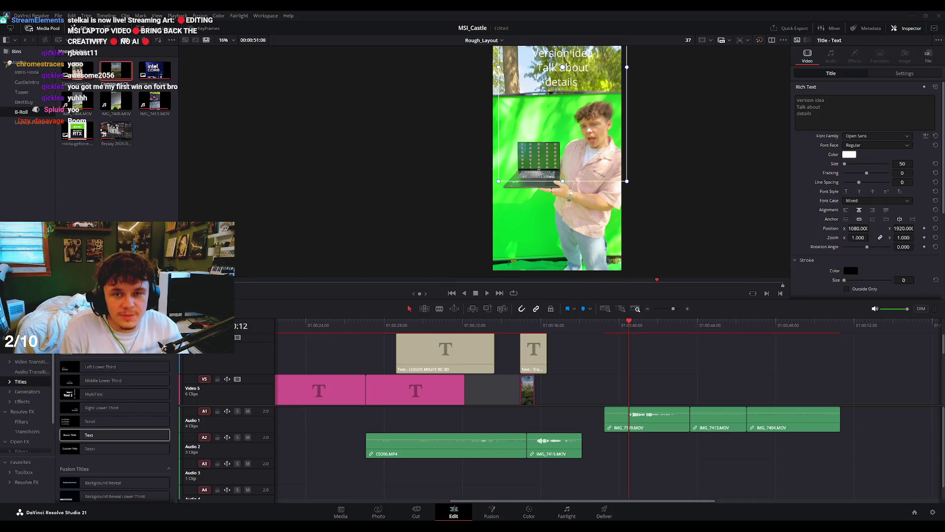
# Scrub back past the LOGOS MIGHT BE 3D and Blender scene titles to the opening forest shot.
pyautogui.click(413, 325)
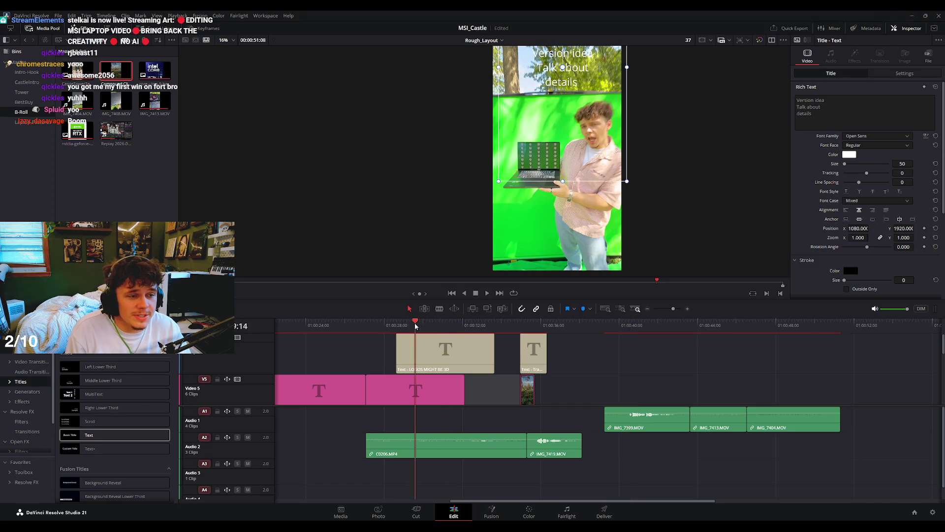
pyautogui.moveTo(304, 325)
pyautogui.mouseDown()
pyautogui.moveTo(505, 341)
pyautogui.moveTo(354, 330)
pyautogui.mouseUp()
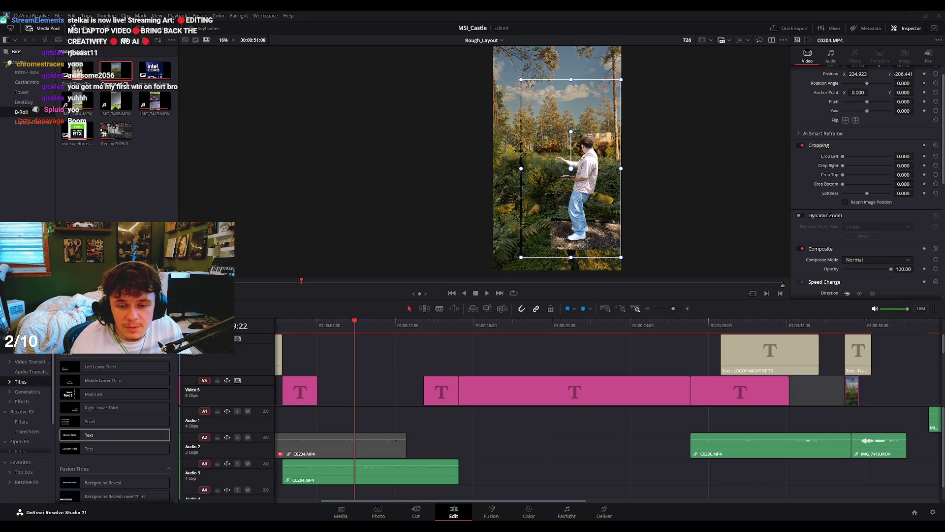
pyautogui.click(364, 324)
pyautogui.click(537, 326)
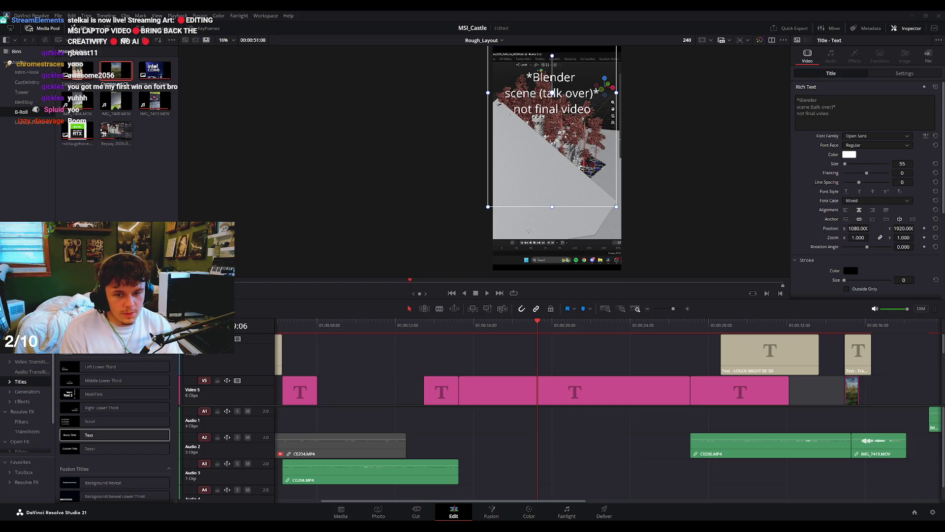
pyautogui.scroll(-2, 515, 237)
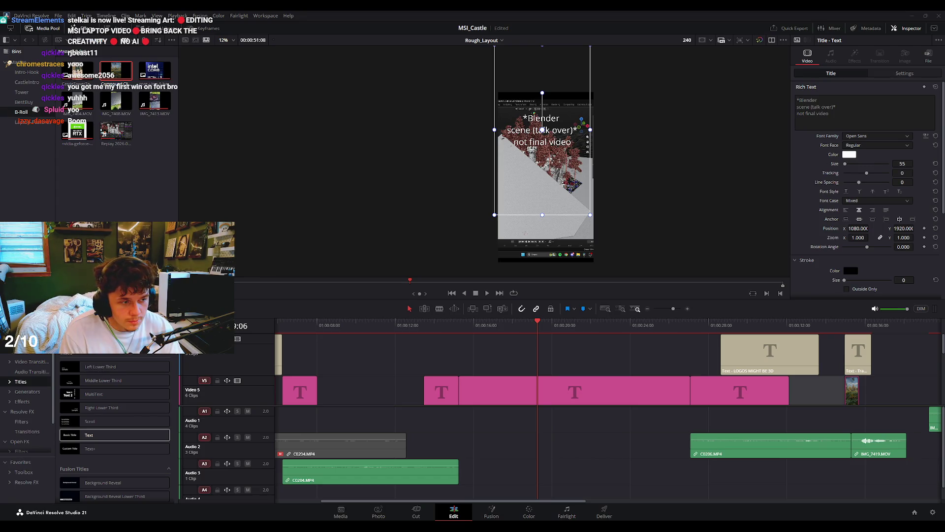
pyautogui.moveTo(295, 325); pyautogui.dragTo(400, 335)
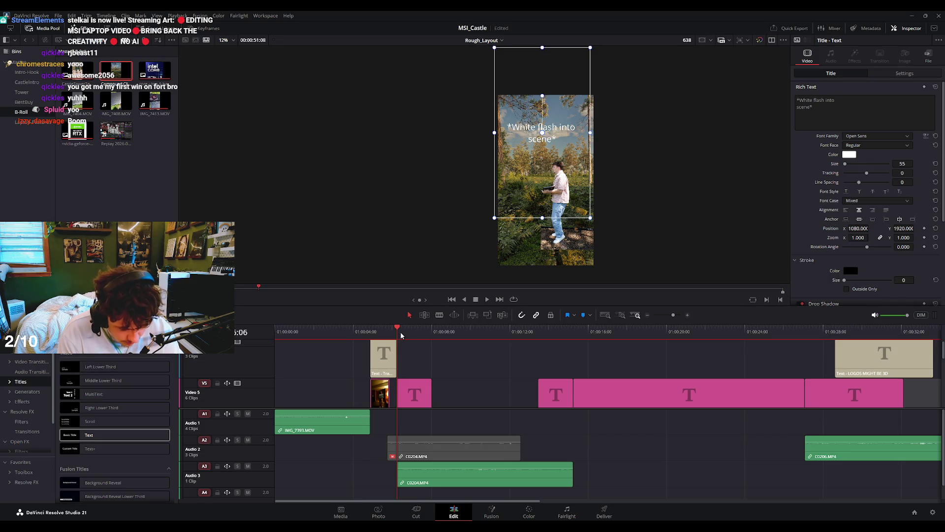
# Move forward to the Blender castle clip and zoom into the viewer to inspect the frame.
pyautogui.moveTo(422, 340)
pyautogui.mouseDown()
pyautogui.moveTo(580, 350)
pyautogui.moveTo(562, 347)
pyautogui.mouseUp()
pyautogui.scroll(4, 565, 189)
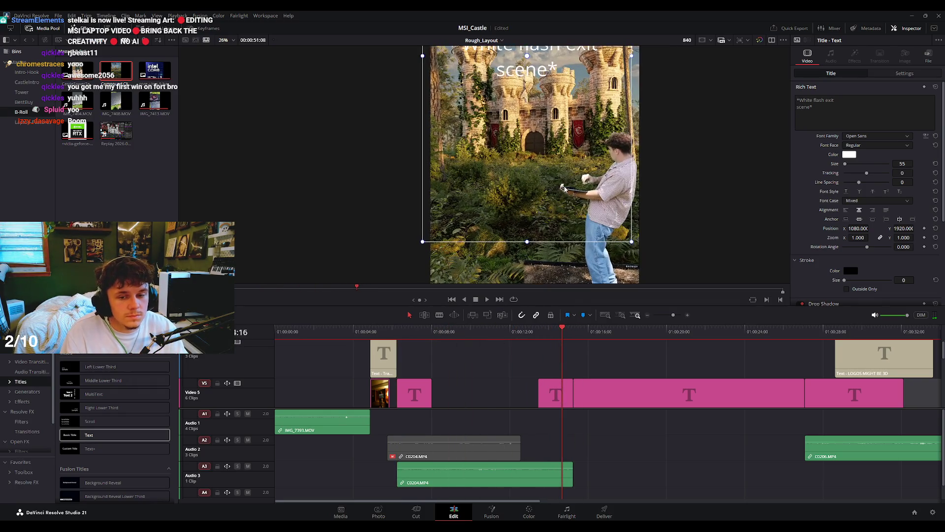
pyautogui.scroll(1, 565, 189)
pyautogui.scroll(1, 561, 187)
pyautogui.scroll(1, 554, 183)
pyautogui.scroll(1, 544, 177)
pyautogui.moveTo(544, 177); pyautogui.dragTo(549, 158)
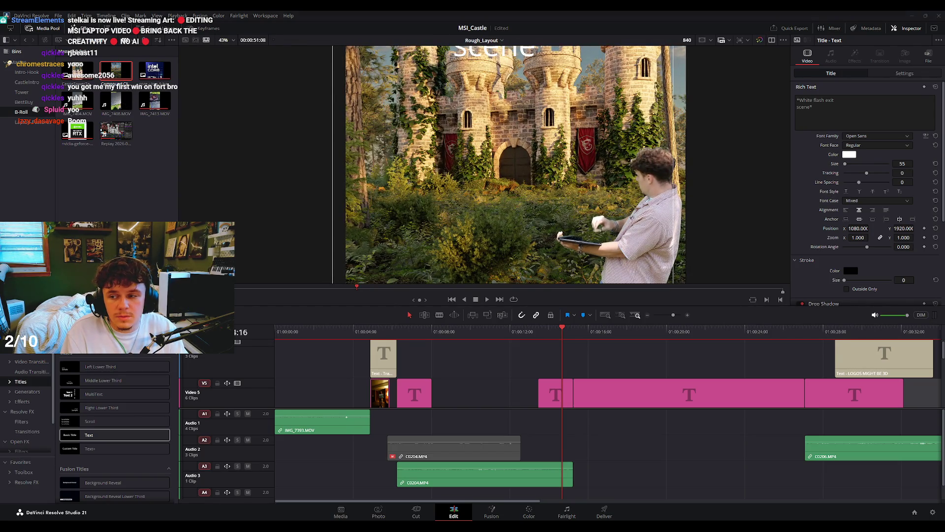
pyautogui.scroll(-1, 550, 158)
pyautogui.scroll(-1, 550, 158)
pyautogui.scroll(-1, 550, 158)
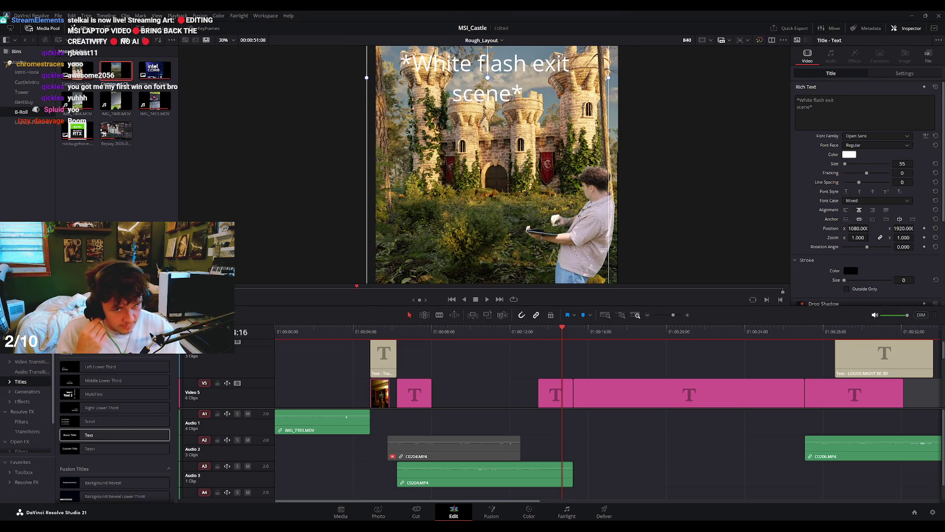
# Jump to the Blender scene clip, then scrub the timeline back to the forest shot.
pyautogui.click(638, 329)
pyautogui.scroll(-3, 528, 199)
pyautogui.moveTo(638, 329)
pyautogui.mouseDown()
pyautogui.moveTo(449, 343)
pyautogui.moveTo(859, 345)
pyautogui.mouseUp()
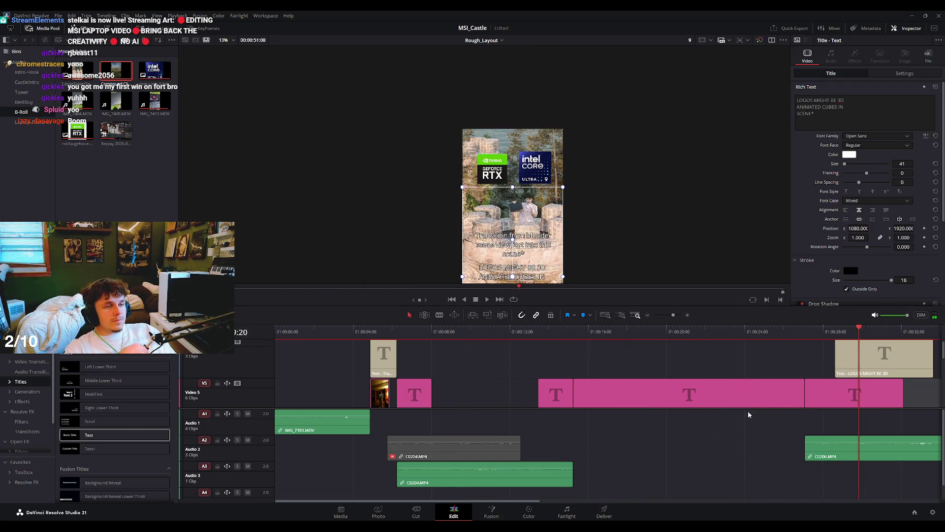
pyautogui.hscroll(5, 755, 415)
pyautogui.moveTo(605, 329); pyautogui.dragTo(734, 331)
pyautogui.scroll(-4, 776, 368)
pyautogui.scroll(-5, 767, 363)
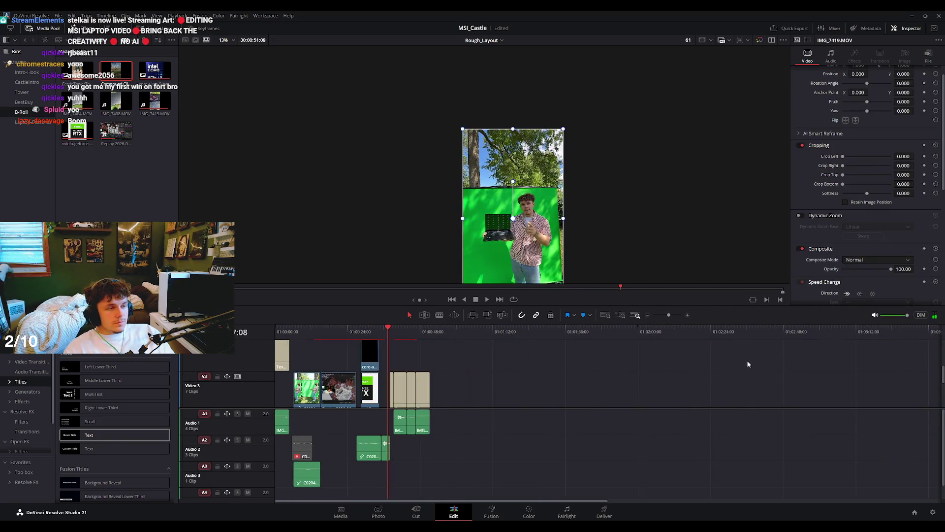
pyautogui.scroll(3, 571, 365)
pyautogui.scroll(3, 571, 365)
# Scrub from the closing title through the green-screen clip to the end, then open the Deliver page.
pyautogui.click(638, 331)
pyautogui.moveTo(637, 335); pyautogui.dragTo(831, 370)
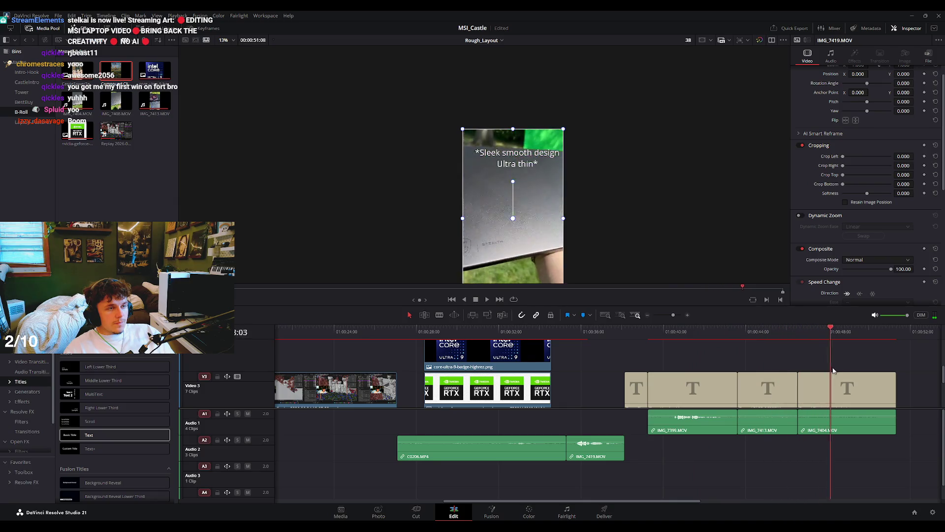
pyautogui.moveTo(831, 370); pyautogui.dragTo(896, 378)
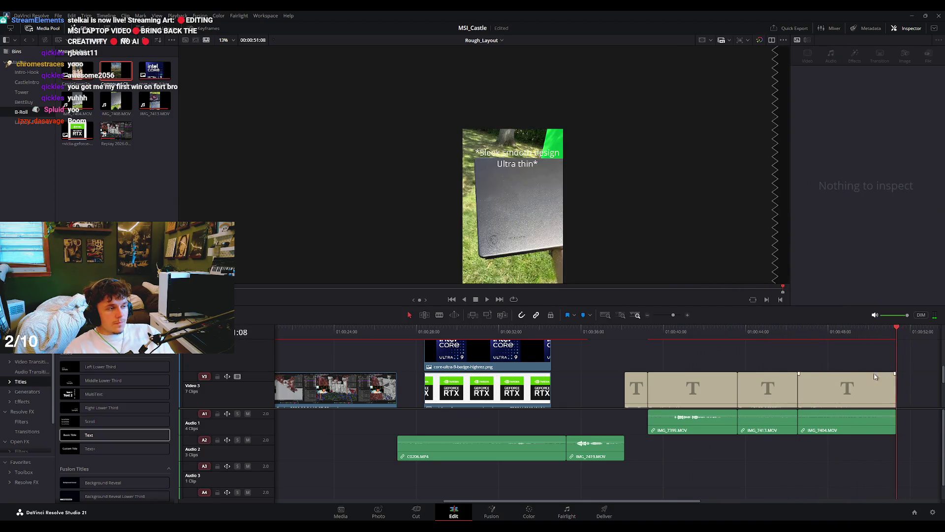
pyautogui.scroll(-5, 595, 354)
pyautogui.scroll(2, 544, 352)
pyautogui.hscroll(-2, 590, 355)
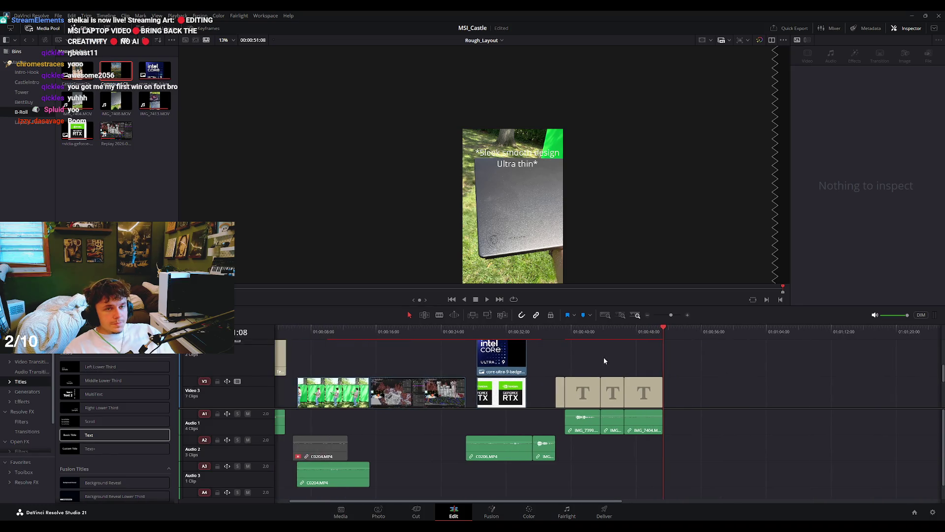
pyautogui.click(603, 512)
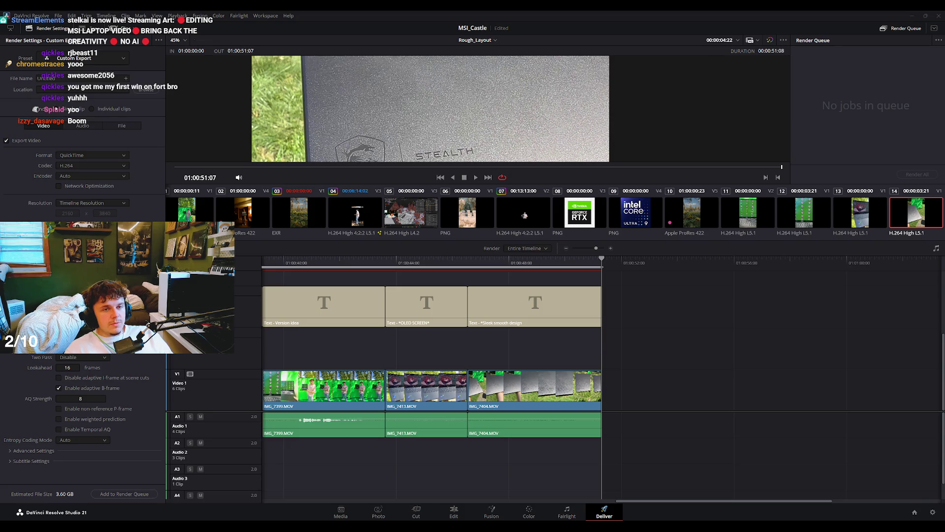
# Queue and render Rough_Layout as Job 1, then return to the Edit page at clip C0204.
pyautogui.click(140, 493)
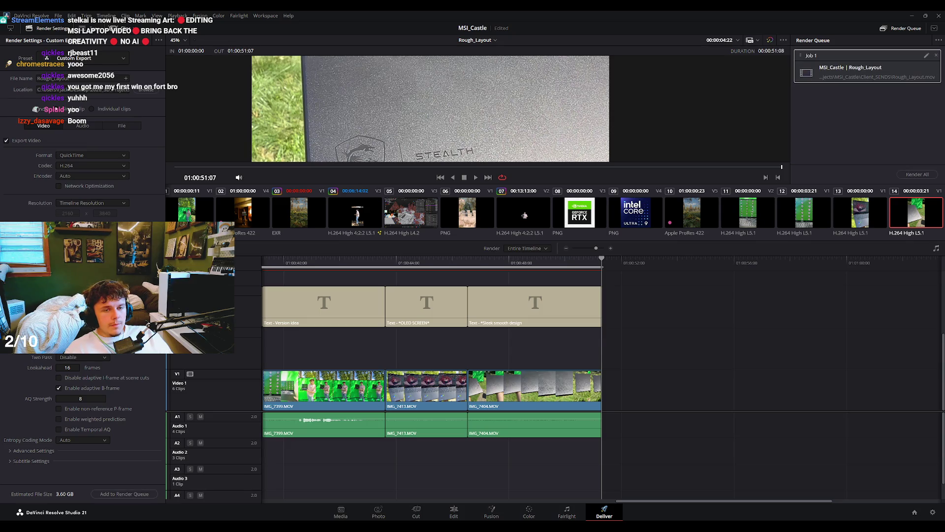
pyautogui.click(917, 175)
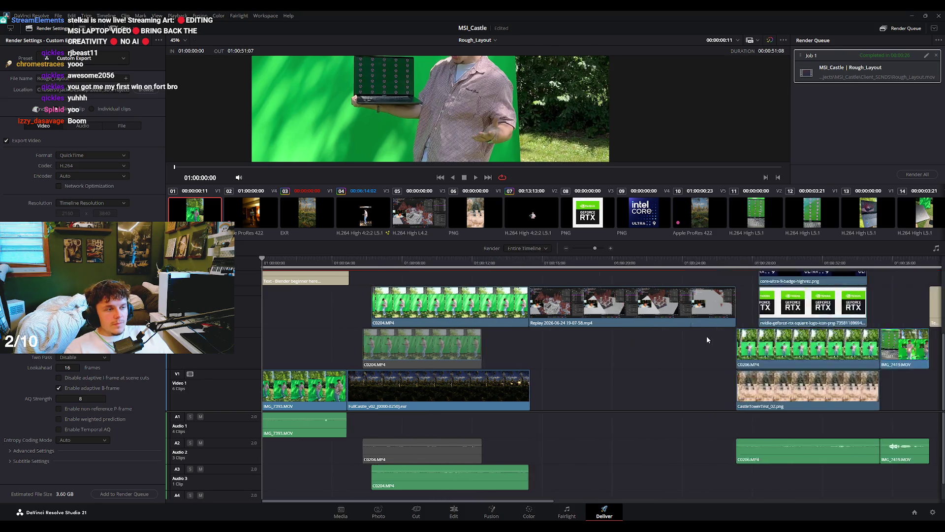
pyautogui.click(453, 512)
pyautogui.moveTo(337, 330); pyautogui.dragTo(370, 330)
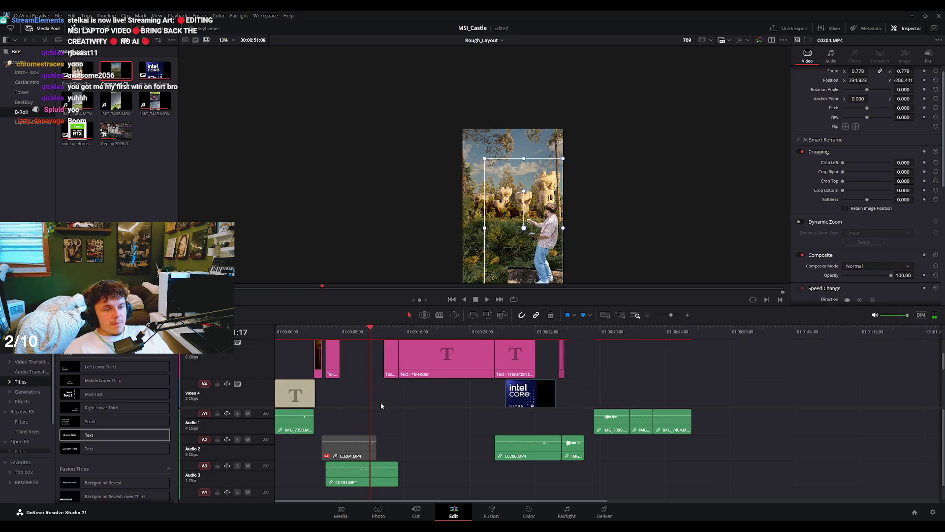
# Disable the green-screen C0204 clip and play back the castle scene on its own.
pyautogui.click(370, 389)
pyautogui.press('d')
pyautogui.click(350, 331)
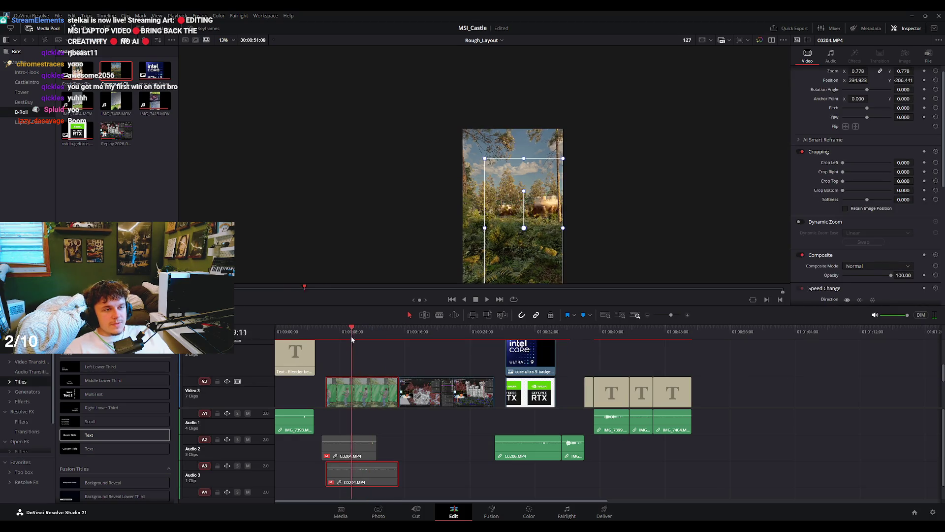
pyautogui.scroll(1, 531, 187)
pyautogui.scroll(1, 524, 166)
pyautogui.scroll(1, 524, 166)
pyautogui.scroll(1, 571, 160)
pyautogui.press('space')
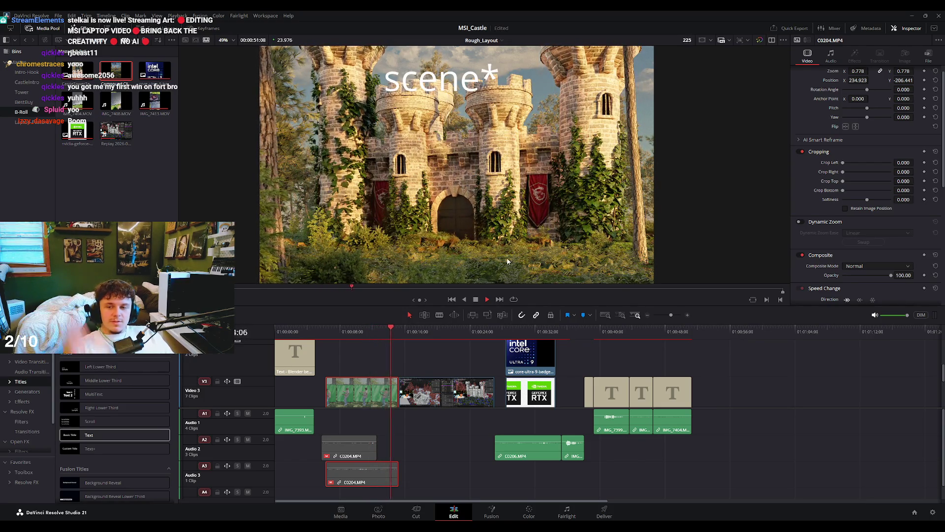
# Rewatch the forest shot and castles rising, replaying the last few seconds before stopping.
pyautogui.click(341, 331)
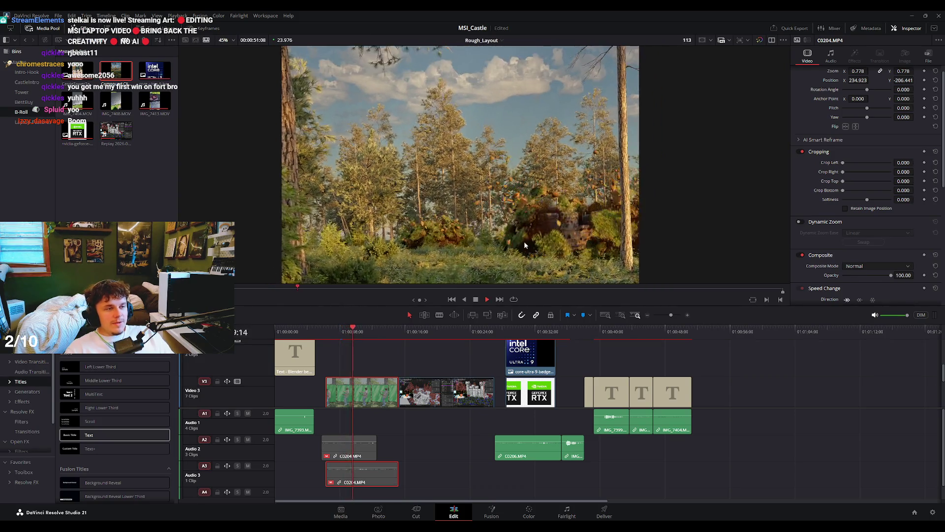
pyautogui.scroll(3, 525, 241)
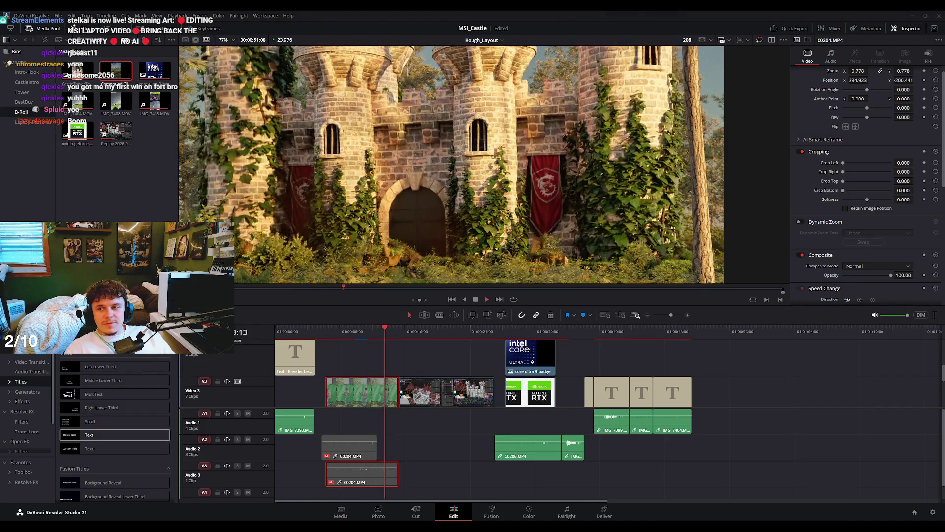
pyautogui.scroll(-3, 485, 163)
pyautogui.click(363, 330)
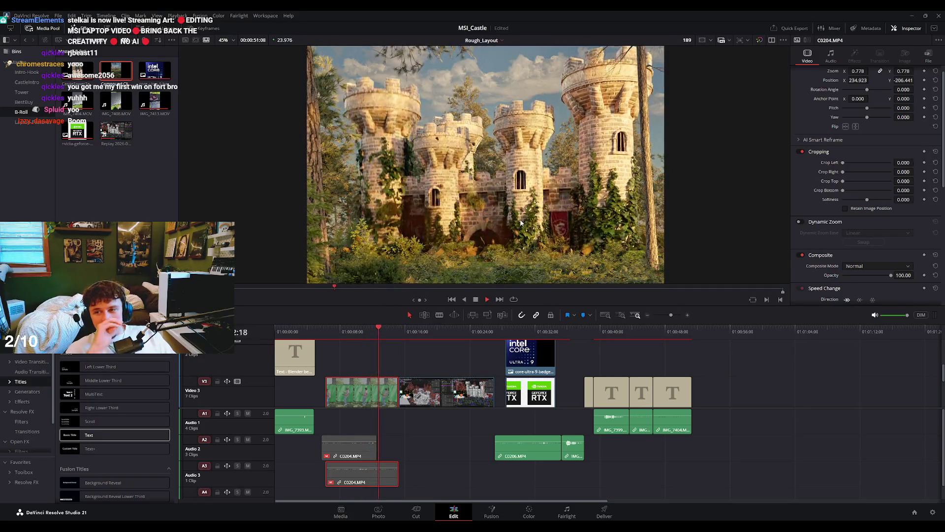
pyautogui.press('space')
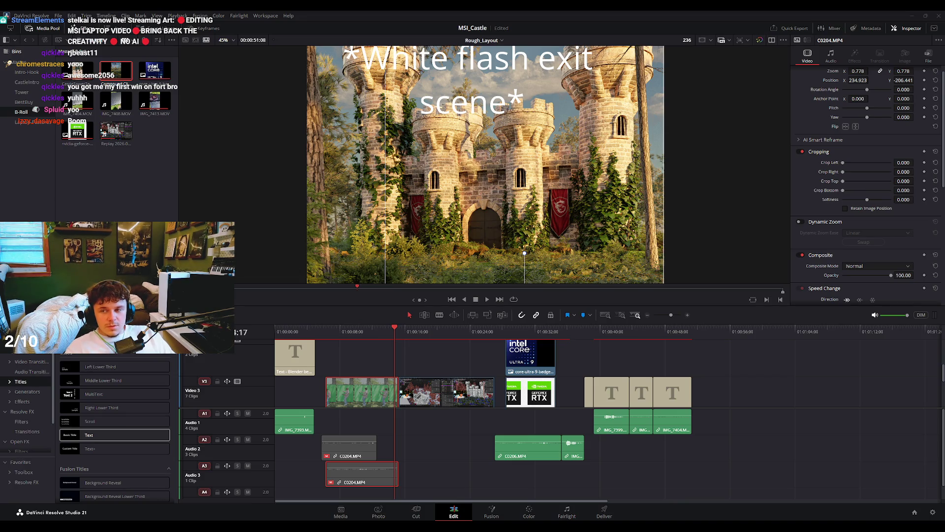
pyautogui.press('/')
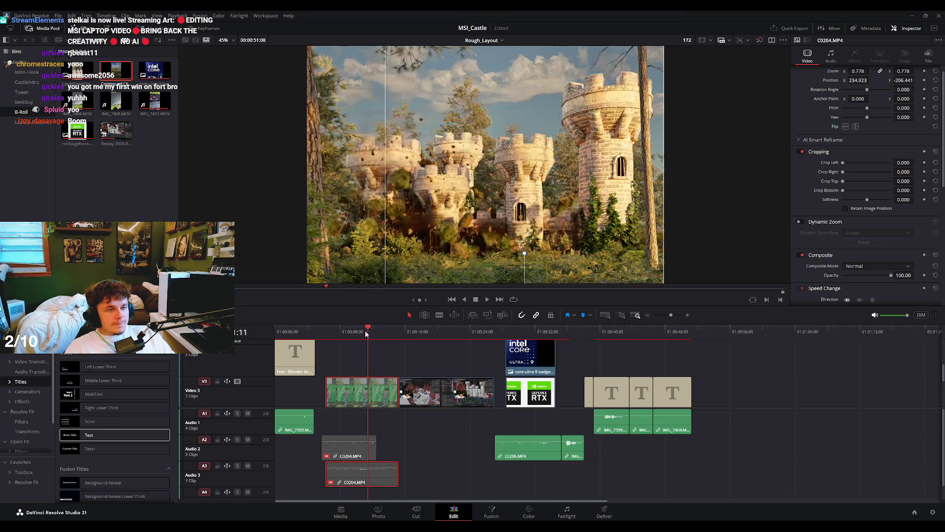
pyautogui.press('space')
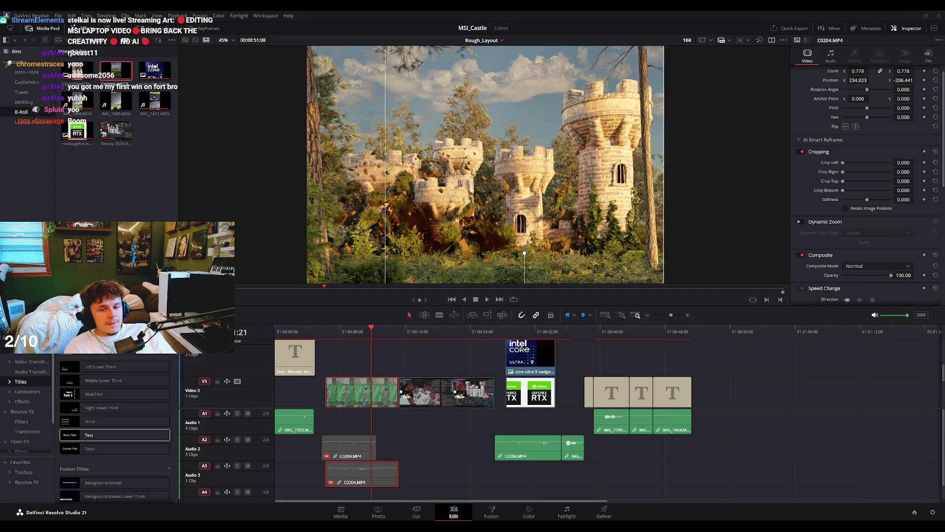
pyautogui.hotkey('shift', '8')
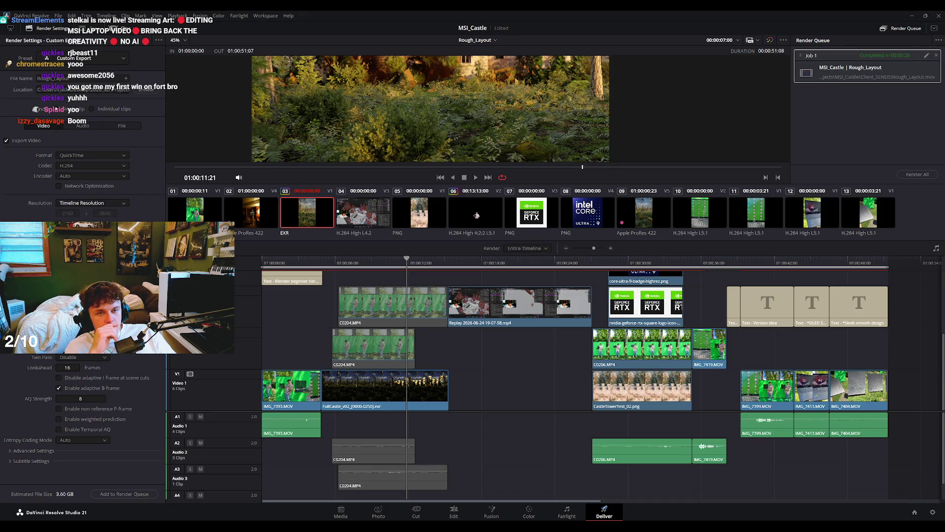
# Queue and render the vertical 1080 x 1920 Rough_Layout job, then return to the Edit page.
pyautogui.scroll(-1, 92, 202)
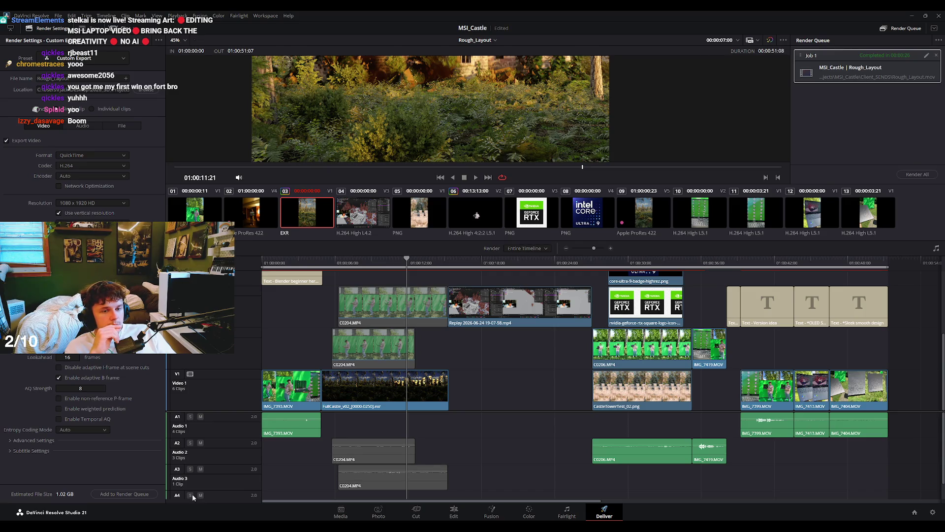
pyautogui.click(141, 494)
pyautogui.click(908, 173)
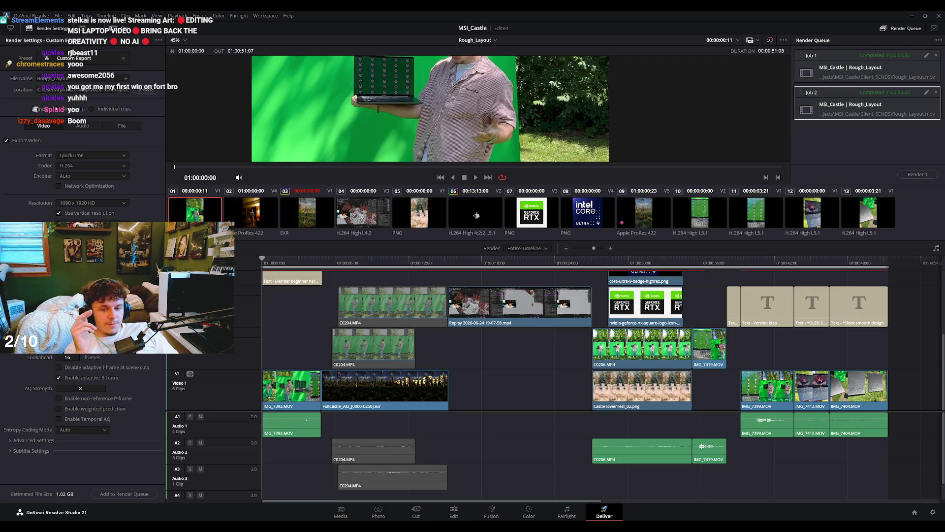
pyautogui.click(454, 512)
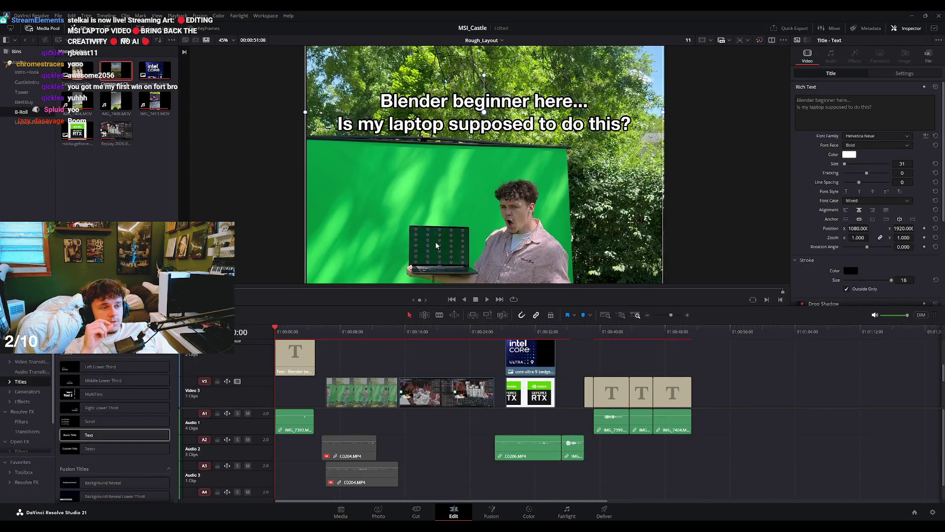
# Zoom the viewer from 260% to 52% for the full green-screen frame, then scrub to the castle shot.
pyautogui.scroll(3, 518, 221)
pyautogui.scroll(3, 524, 202)
pyautogui.scroll(2, 531, 179)
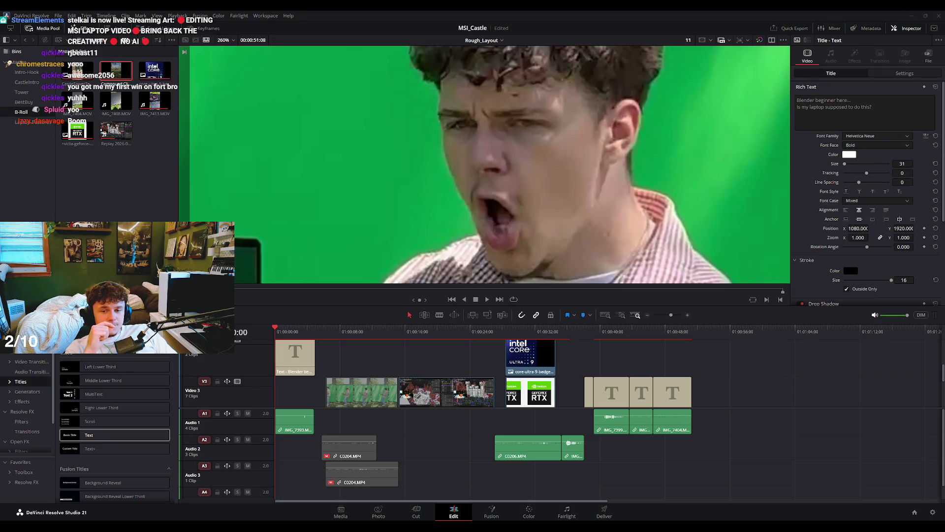
pyautogui.scroll(-2, 489, 165)
pyautogui.scroll(-2, 553, 216)
pyautogui.scroll(-2, 553, 217)
pyautogui.scroll(-1, 553, 217)
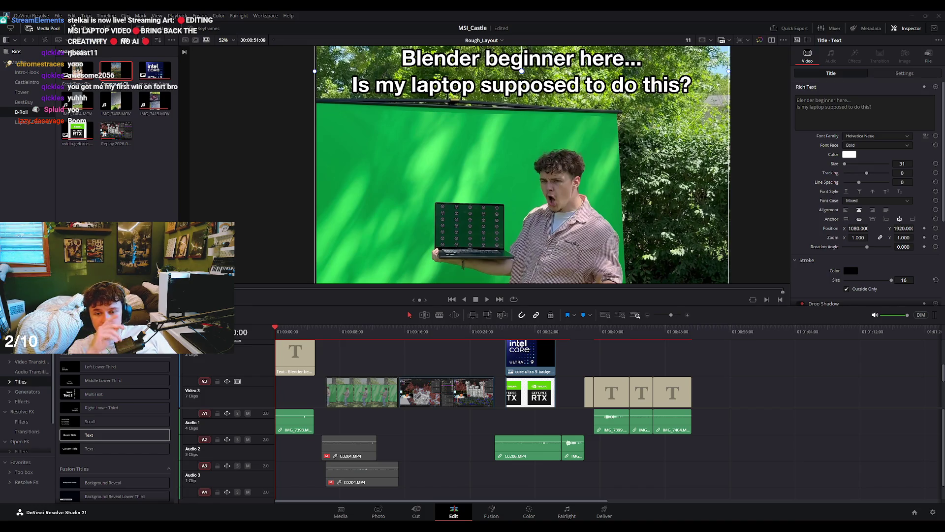
pyautogui.moveTo(354, 330); pyautogui.dragTo(376, 342)
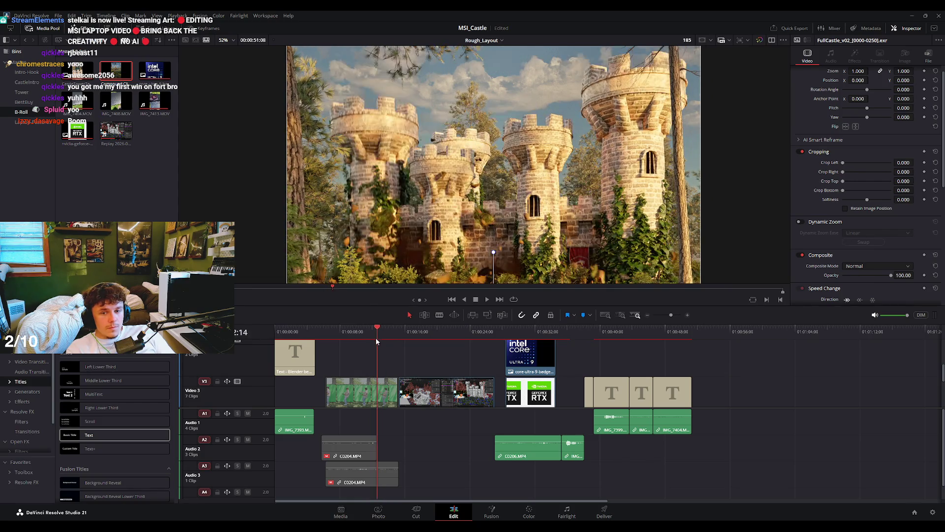
# Select the White flash exit scene title, save the MSI_Castle project, and switch to YouTube.
pyautogui.moveTo(376, 342); pyautogui.dragTo(384, 337)
pyautogui.click(440, 408)
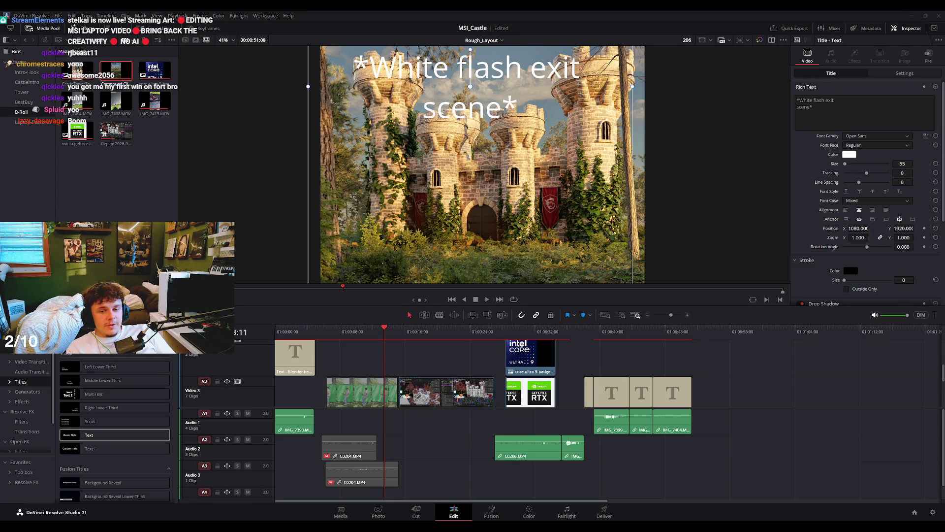
pyautogui.hotkey('ctrl', 's')
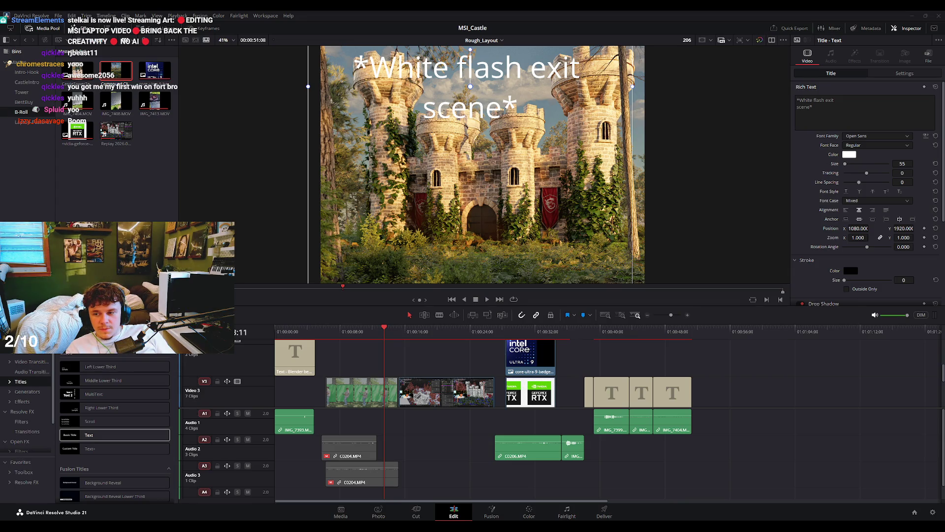
pyautogui.hotkey('alt', 'Tab')
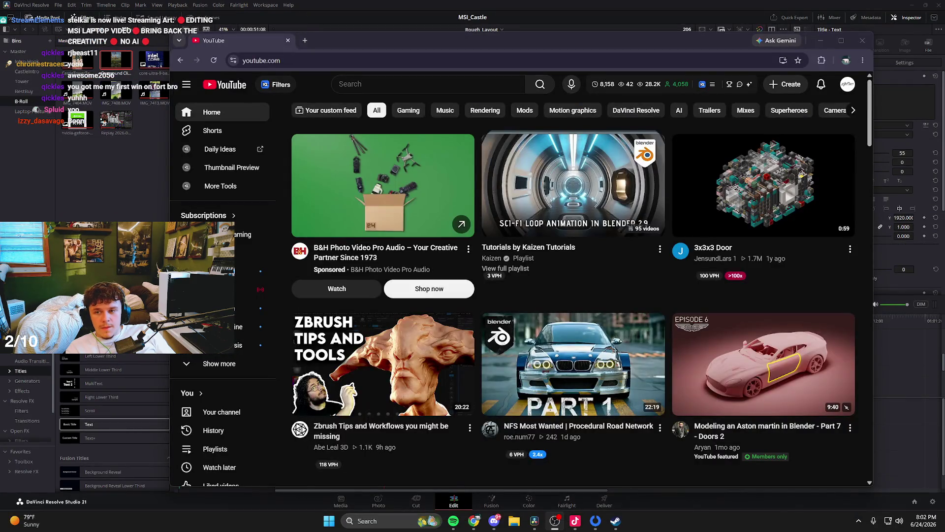
# Put the YouTube browser away to show the castle shot in DaVinci Resolve again.
pyautogui.hotkey('alt', 'Tab')
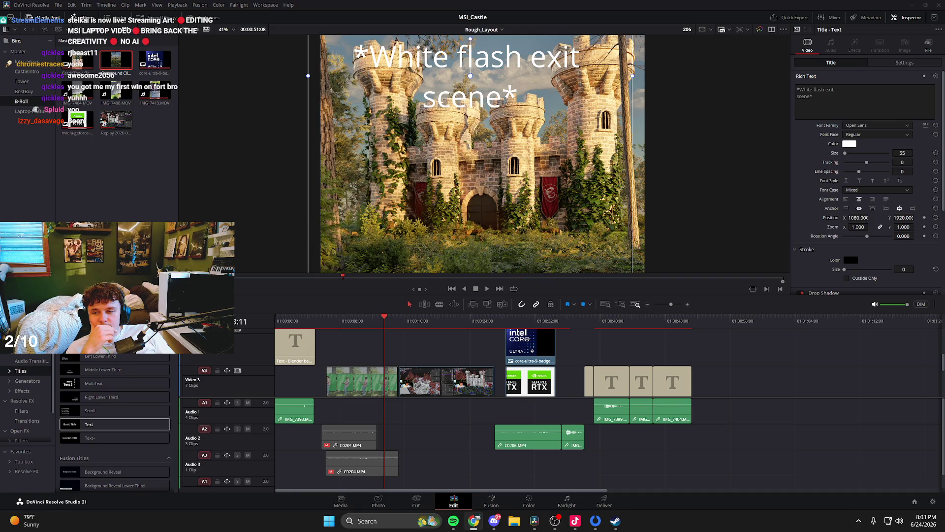
# Switch back to Chrome and open the 'Fantasy Island House | Minecraft Builds Ep.2' video.
pyautogui.hotkey('alt', 'Tab')
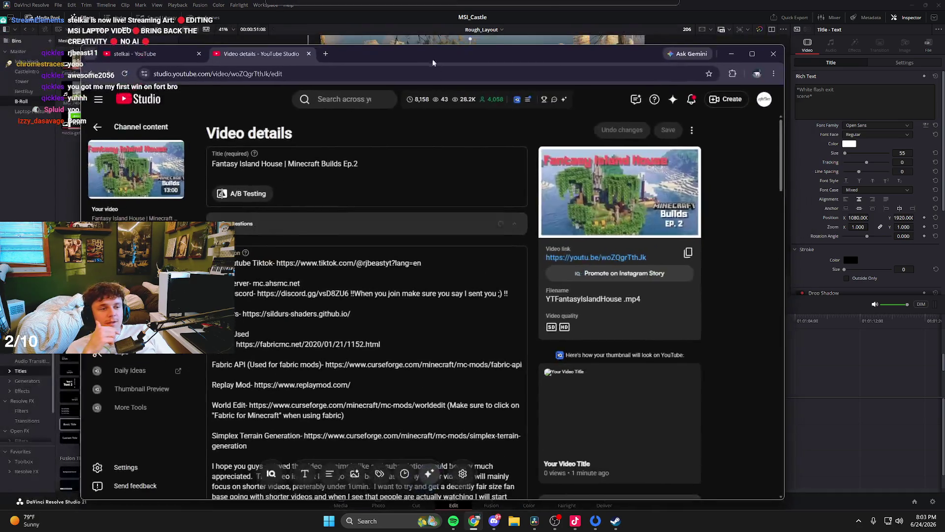
pyautogui.click(590, 260)
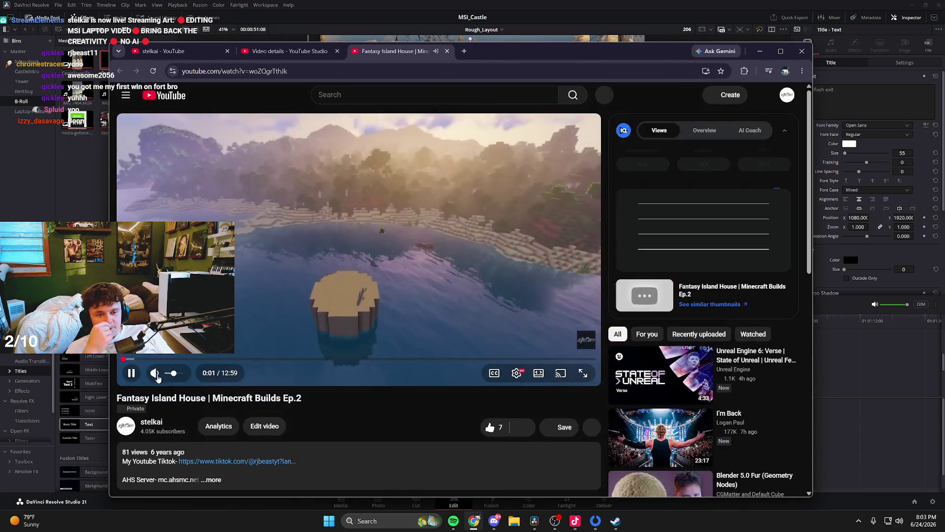
# Mute the video and skim ahead through about 5:52, 7:48 and 9:29.
pyautogui.click(155, 374)
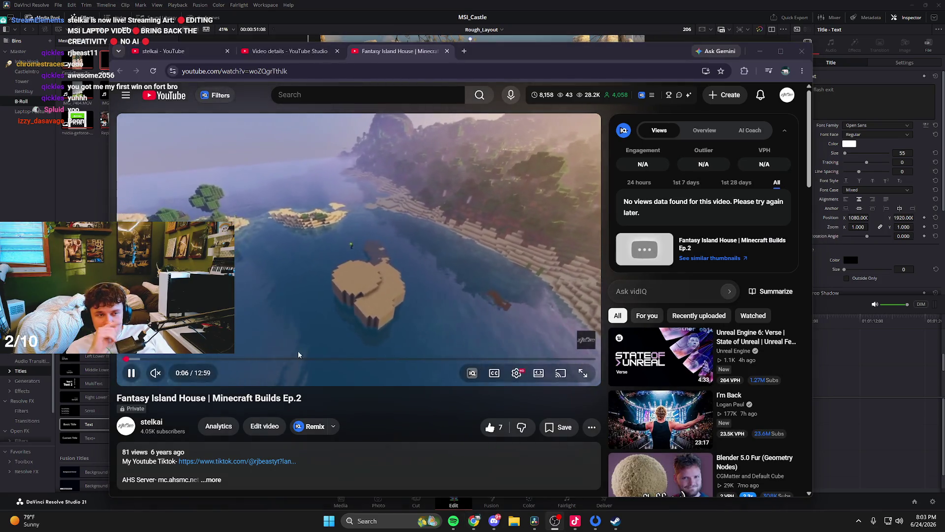
pyautogui.click(282, 364)
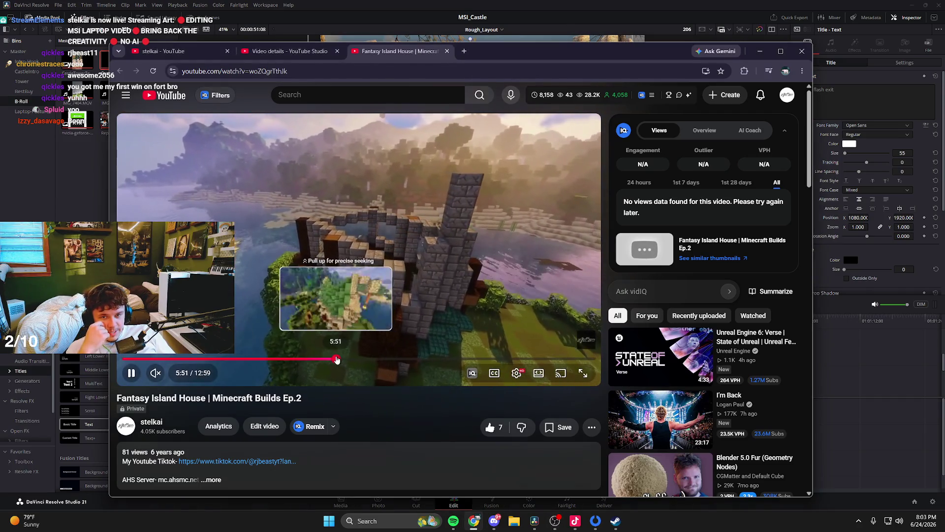
pyautogui.click(336, 359)
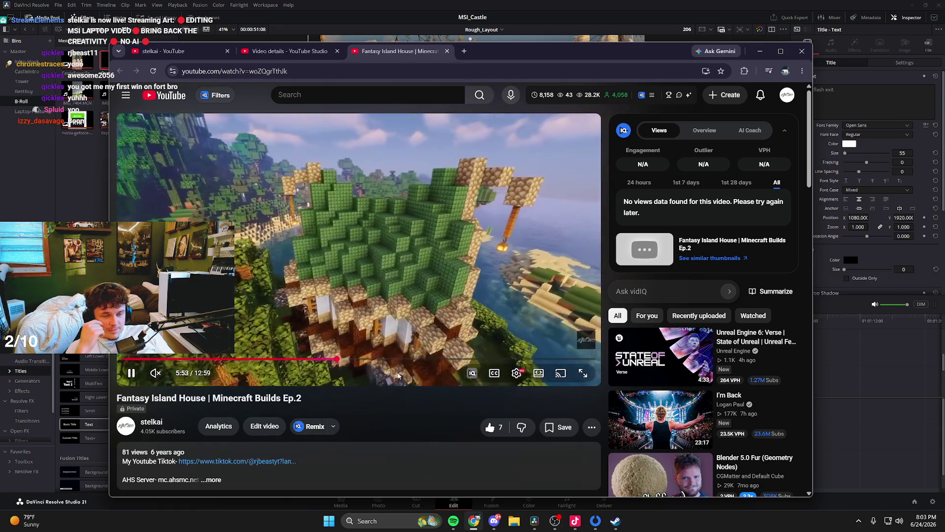
pyautogui.scroll(-1, 170, 432)
pyautogui.scroll(1, 170, 432)
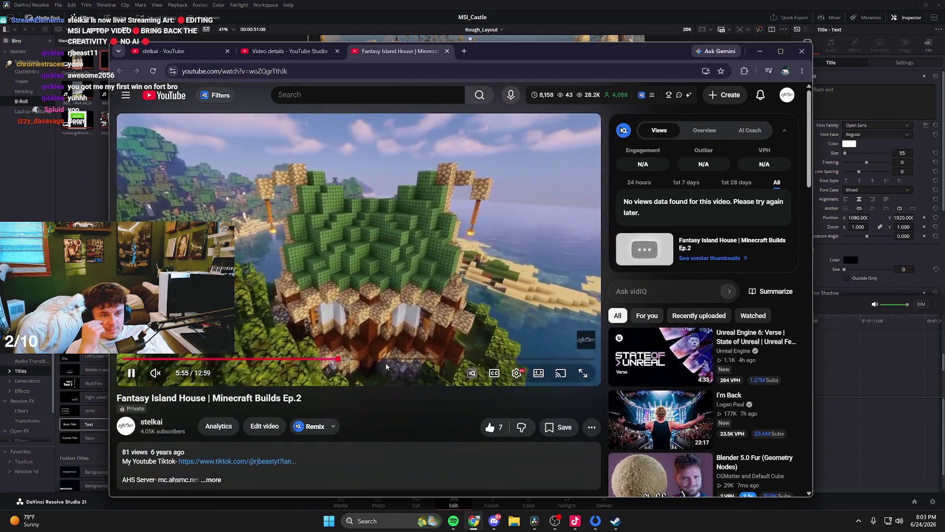
pyautogui.click(406, 359)
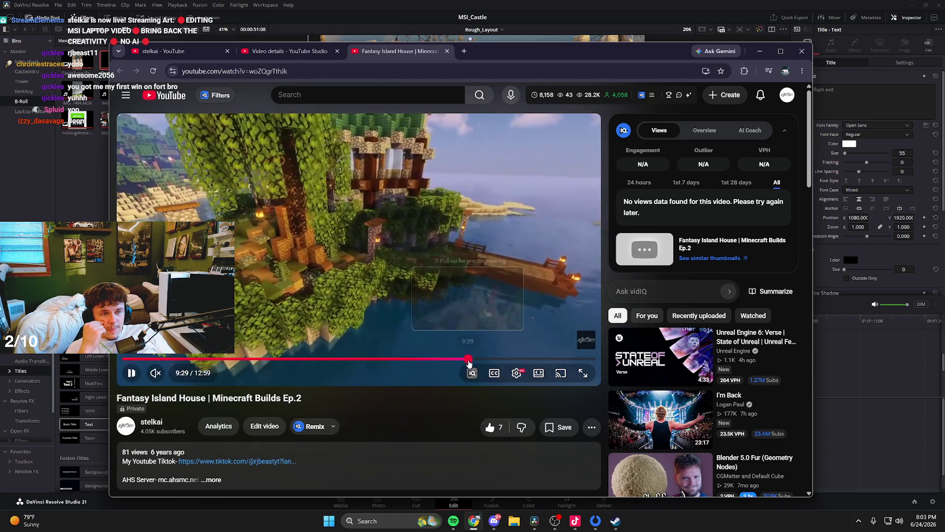
pyautogui.click(467, 359)
# Shift the browser right, pause the video at about 10:25, and focus YouTube's search box.
pyautogui.moveTo(498, 54)
pyautogui.mouseDown()
pyautogui.moveTo(583, 56)
pyautogui.moveTo(536, 59)
pyautogui.mouseUp()
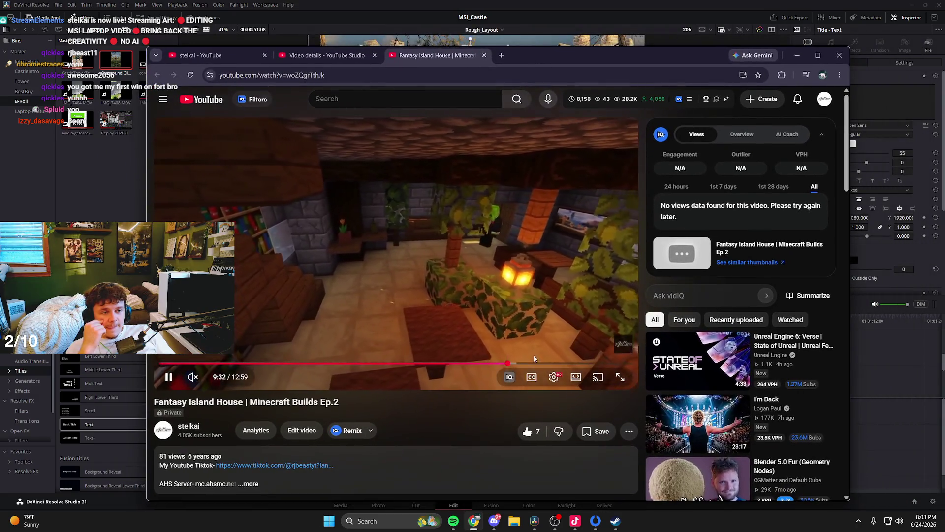
pyautogui.click(543, 356)
pyautogui.click(388, 144)
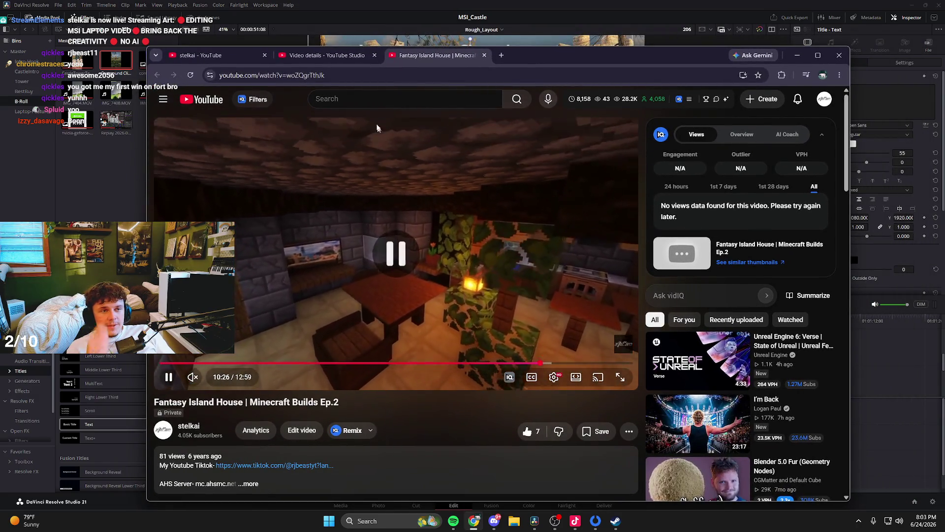
pyautogui.click(364, 99)
# Search 'asianhalfsqaut', browse the AsianHalfSquat channel's Videos, then close that tab and leave Chrome.
pyautogui.write('asianhal')
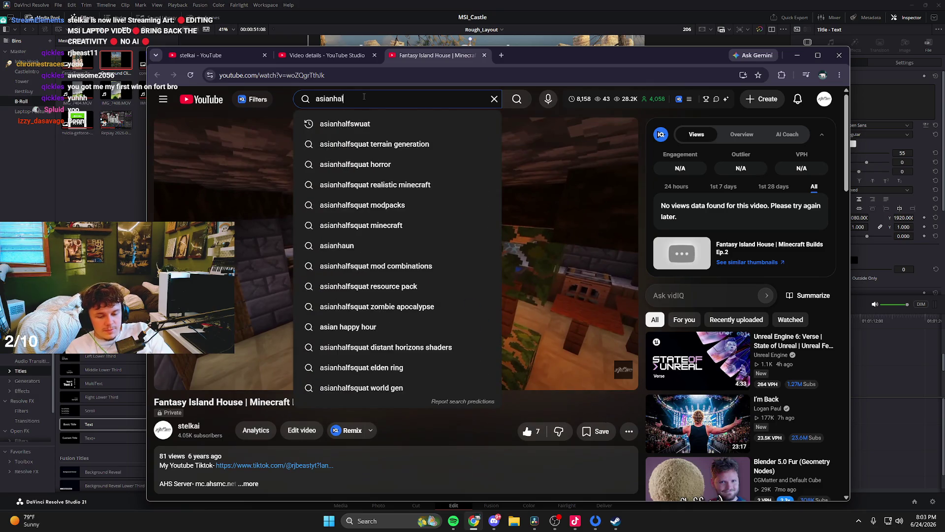
pyautogui.write('fsqaut')
pyautogui.press('Return')
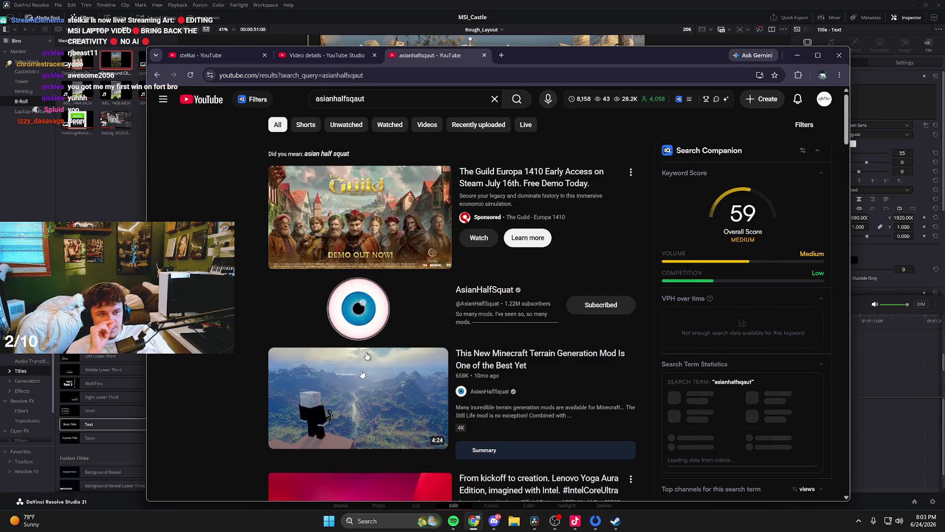
pyautogui.click(487, 294)
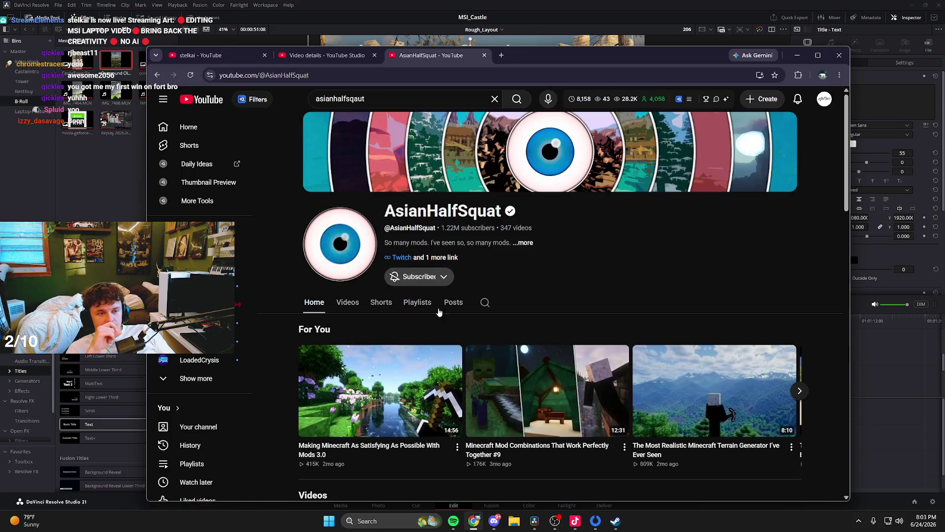
pyautogui.scroll(-2, 347, 339)
pyautogui.click(349, 280)
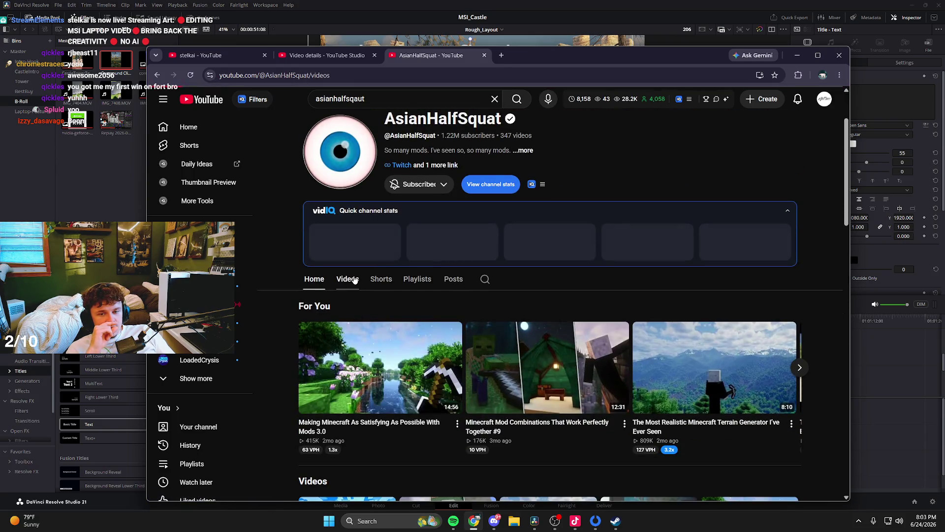
pyautogui.scroll(-3, 457, 351)
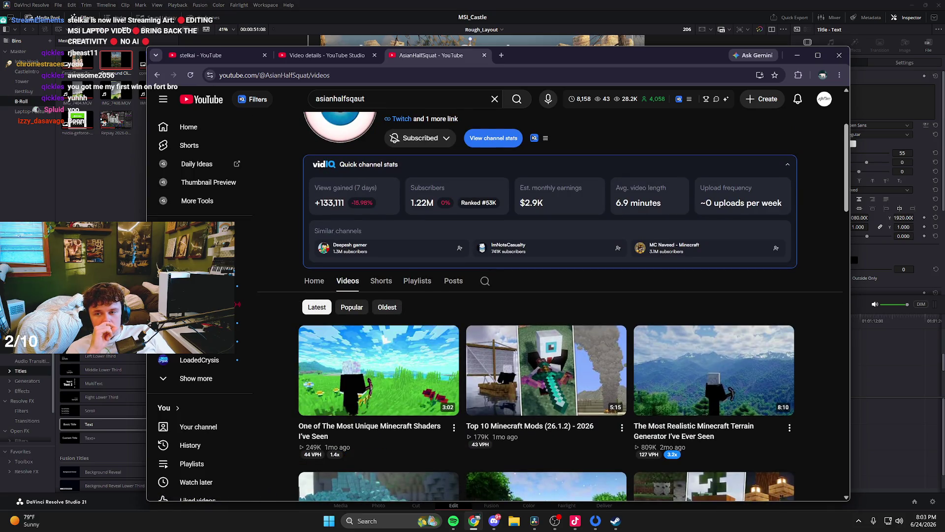
pyautogui.click(485, 55)
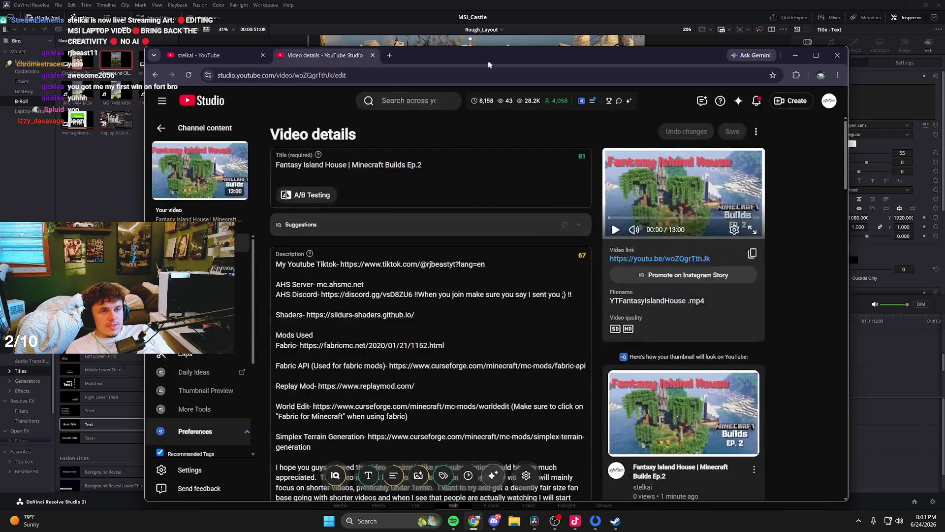
pyautogui.hotkey('alt', 'Tab')
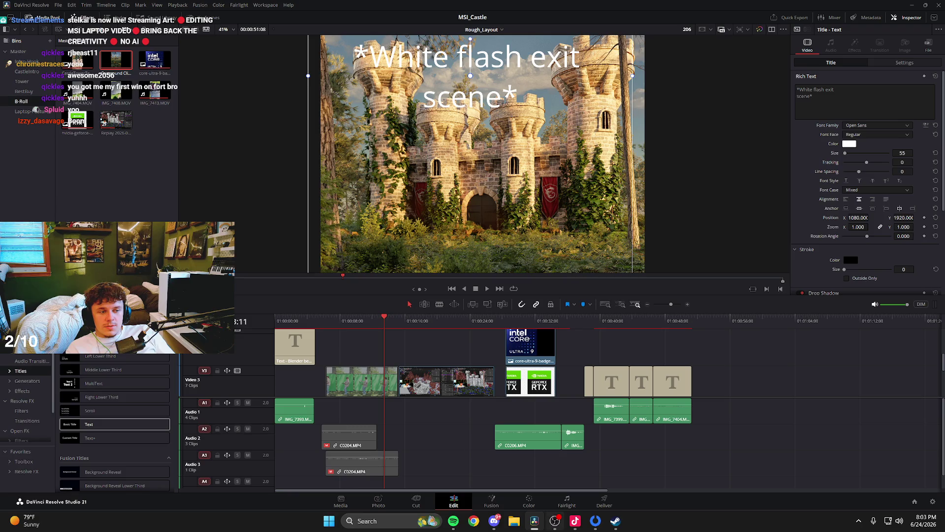
# Open File > Project Manager in Resolve, listing projects like MSI_Castle and New Project 12.
pyautogui.click(494, 521)
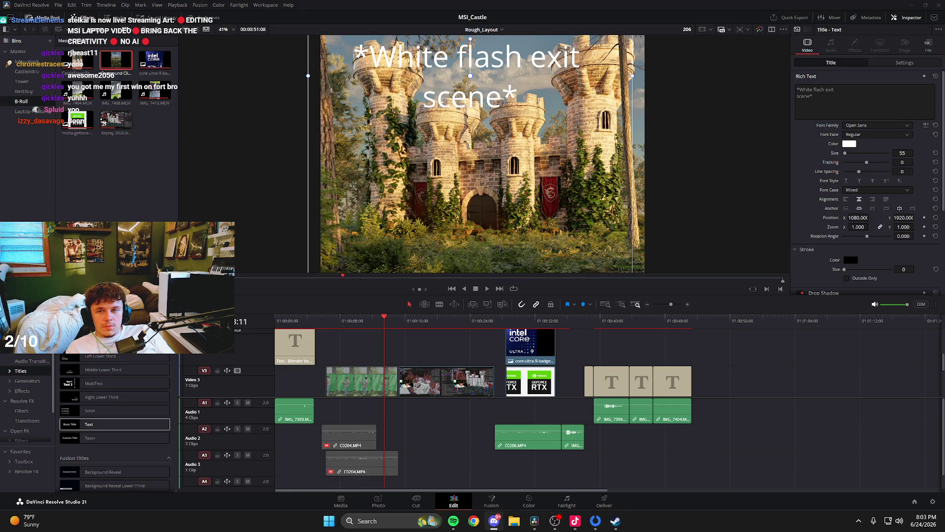
pyautogui.click(58, 6)
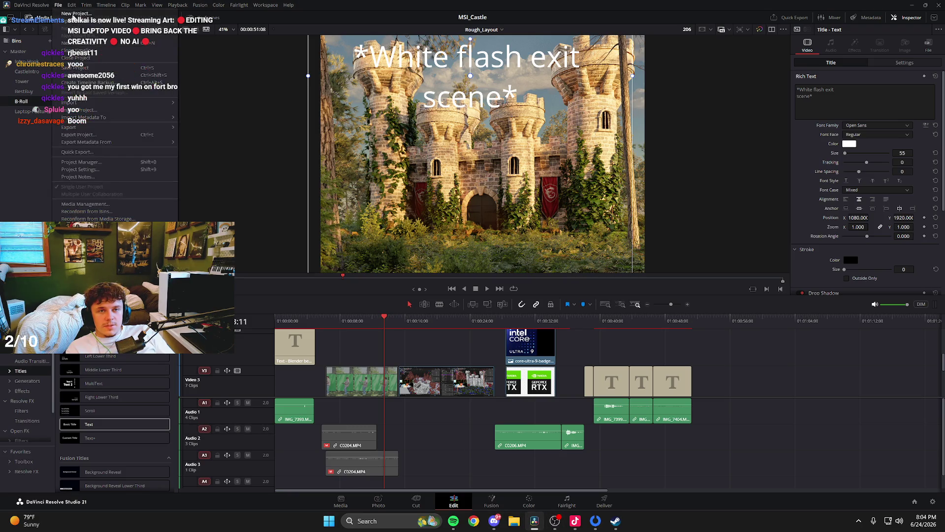
pyautogui.click(47, 5)
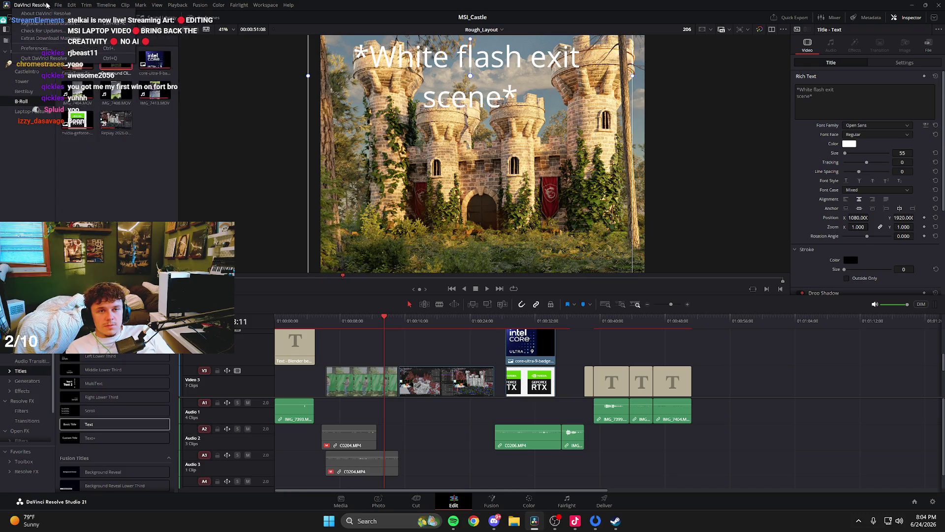
pyautogui.moveTo(59, 6)
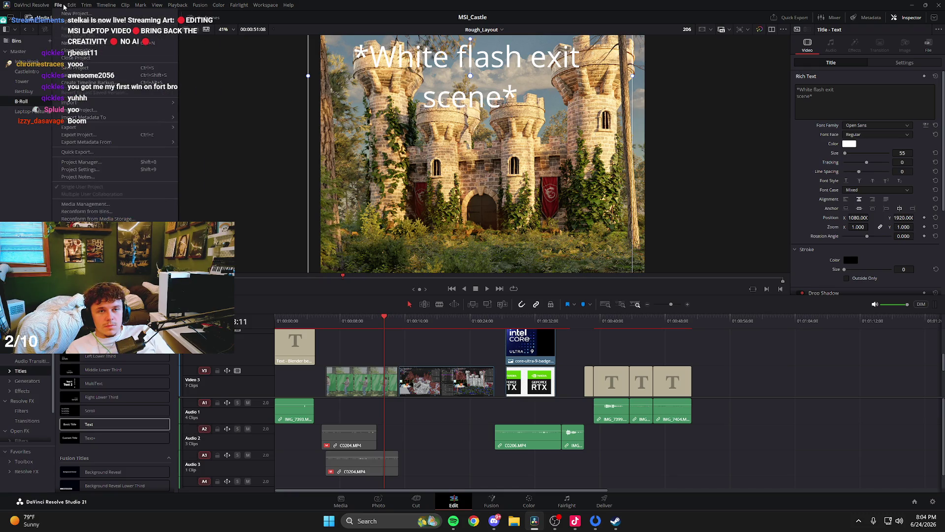
pyautogui.click(187, 84)
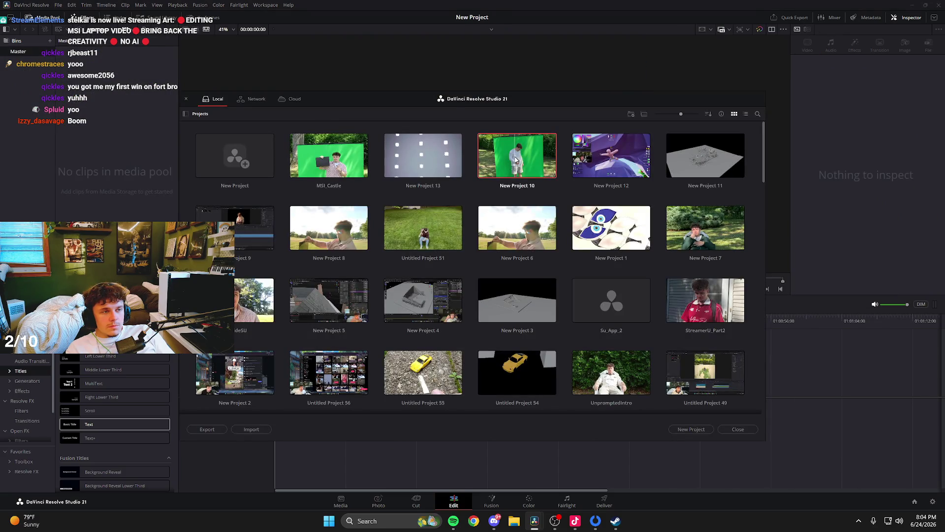
# Double-click the New Project 10 thumbnail in the Project Manager to load it.
pyautogui.doubleClick(516, 159)
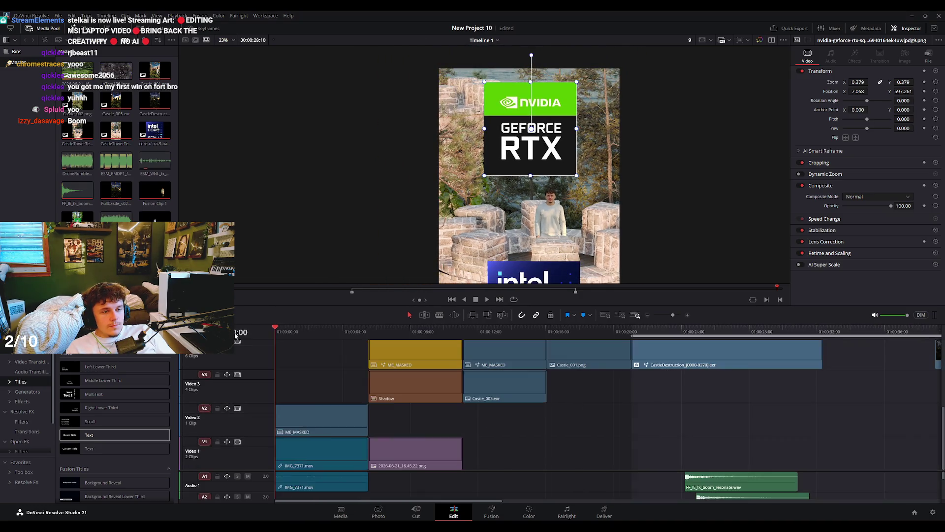
pyautogui.scroll(-3, 374, 334)
pyautogui.scroll(-5, 379, 354)
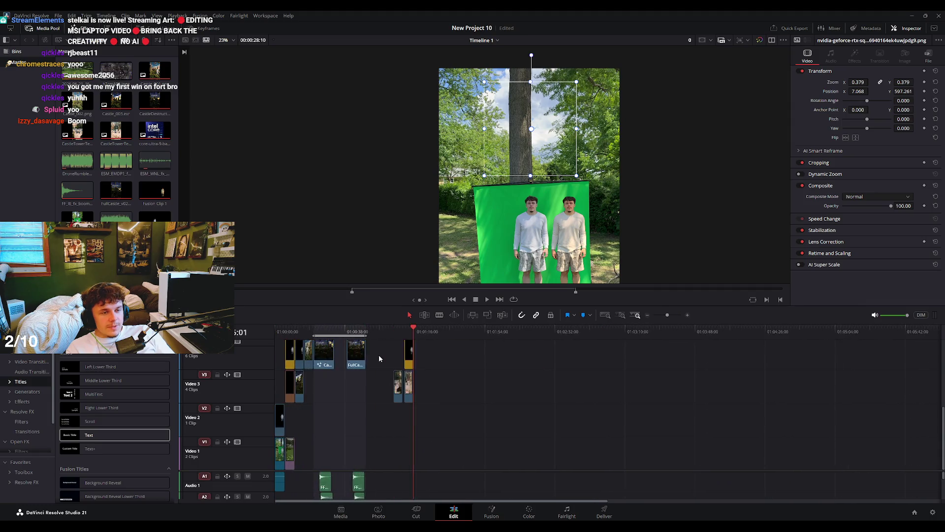
pyautogui.click(276, 332)
pyautogui.moveTo(275, 335); pyautogui.dragTo(307, 332)
pyautogui.click(561, 147)
pyautogui.scroll(2, 580, 177)
pyautogui.scroll(-1, 580, 177)
pyautogui.scroll(2, 579, 178)
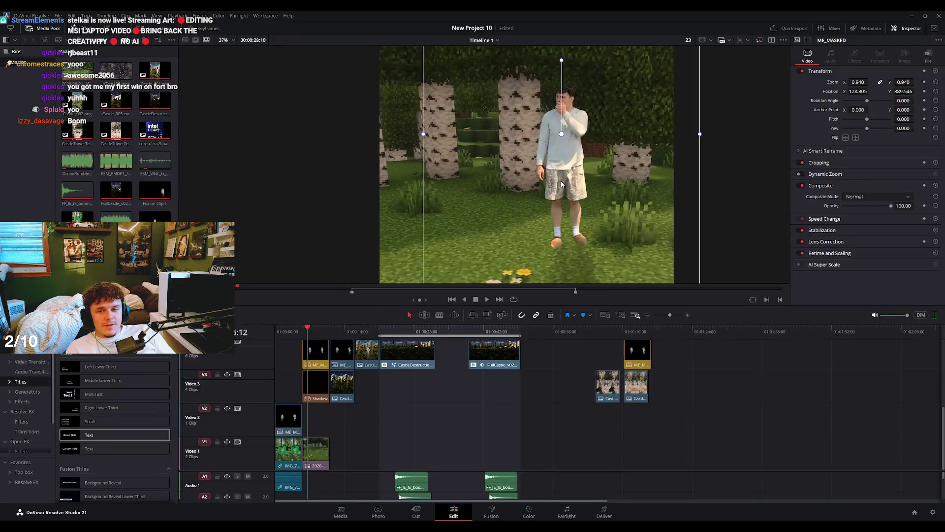
pyautogui.scroll(2, 571, 181)
pyautogui.scroll(2, 561, 185)
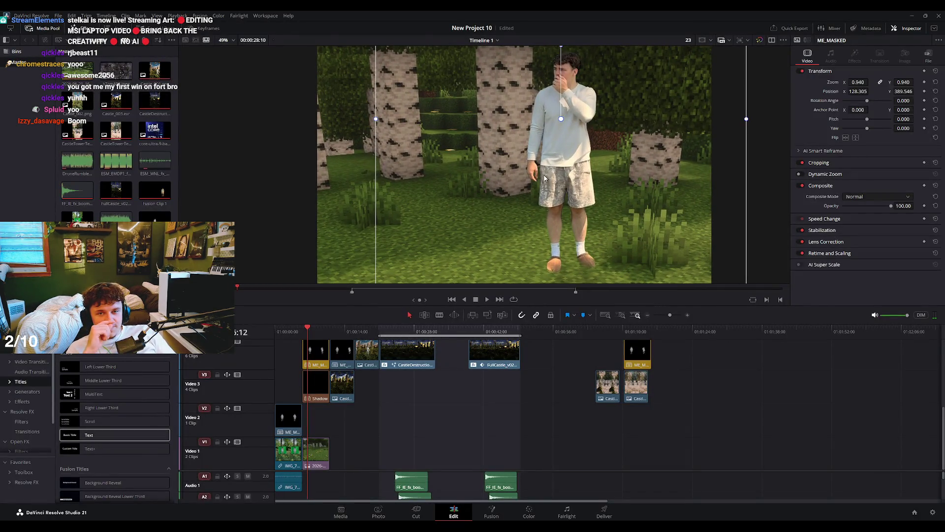
pyautogui.scroll(-1, 547, 180)
pyautogui.scroll(1, 445, 175)
pyautogui.press('space')
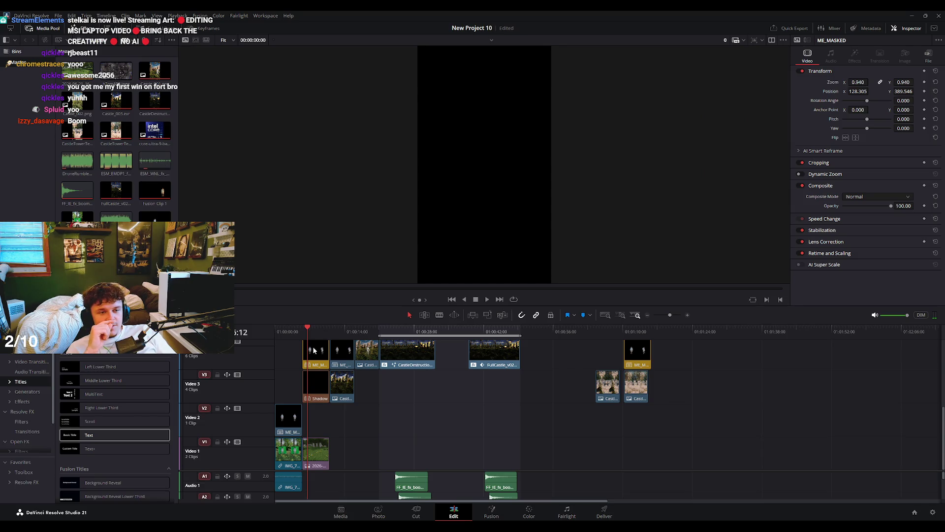
pyautogui.scroll(-1, 571, 133)
pyautogui.scroll(-1, 561, 144)
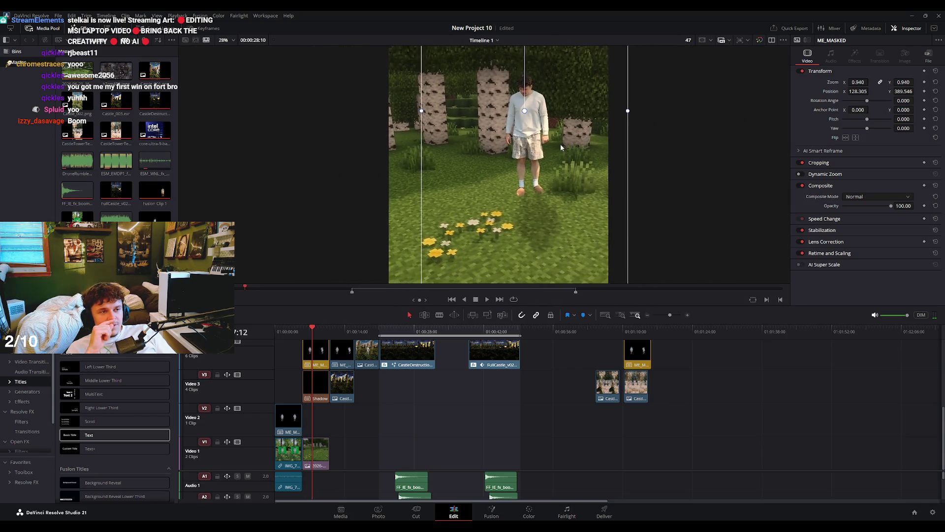
pyautogui.scroll(-1, 552, 145)
pyautogui.scroll(-1, 537, 145)
pyautogui.scroll(1, 537, 143)
pyautogui.scroll(1, 538, 158)
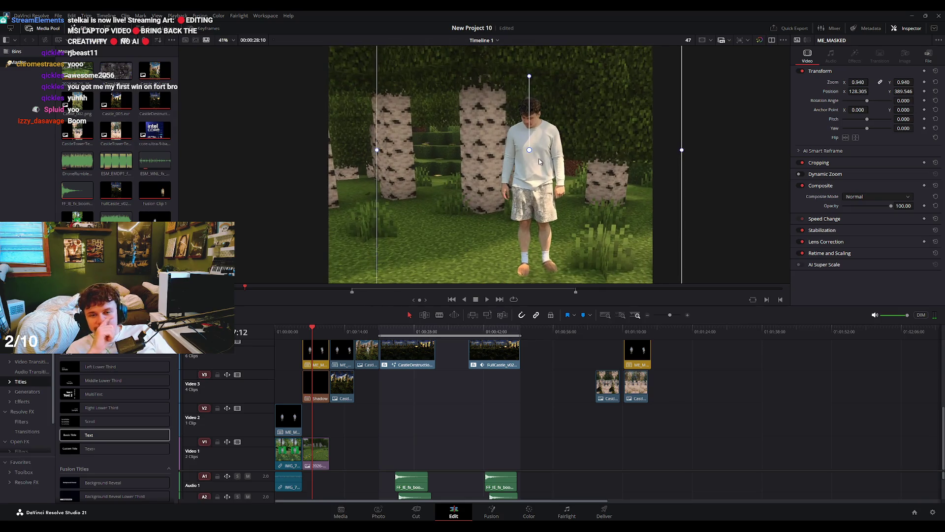
pyautogui.scroll(1, 539, 164)
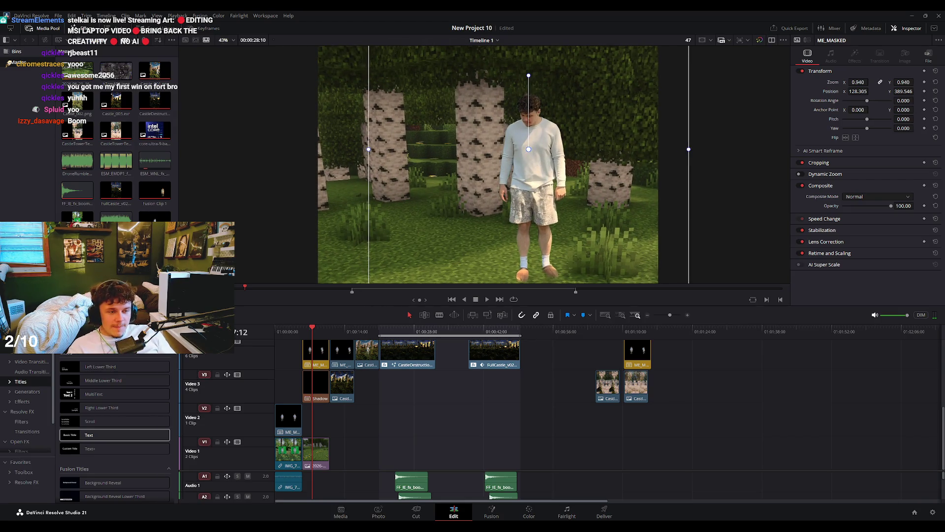
pyautogui.press('q')
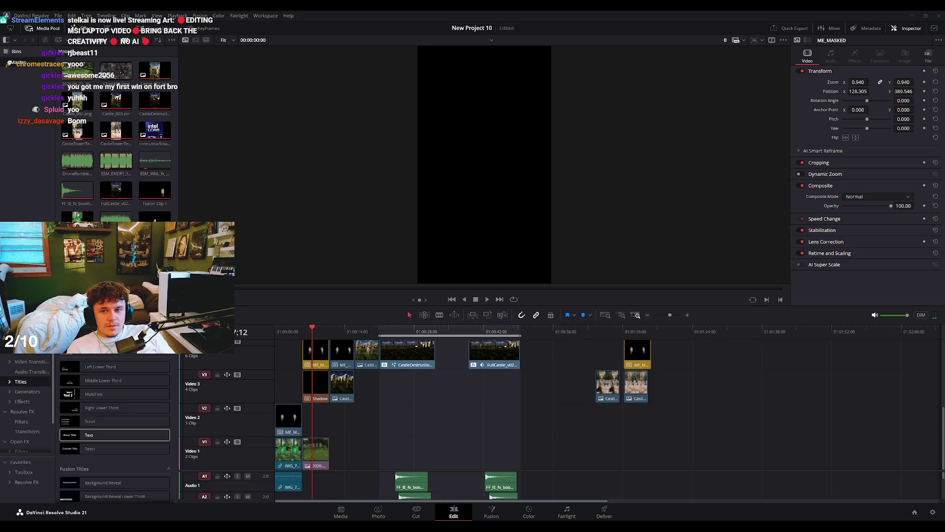
pyautogui.click(318, 335)
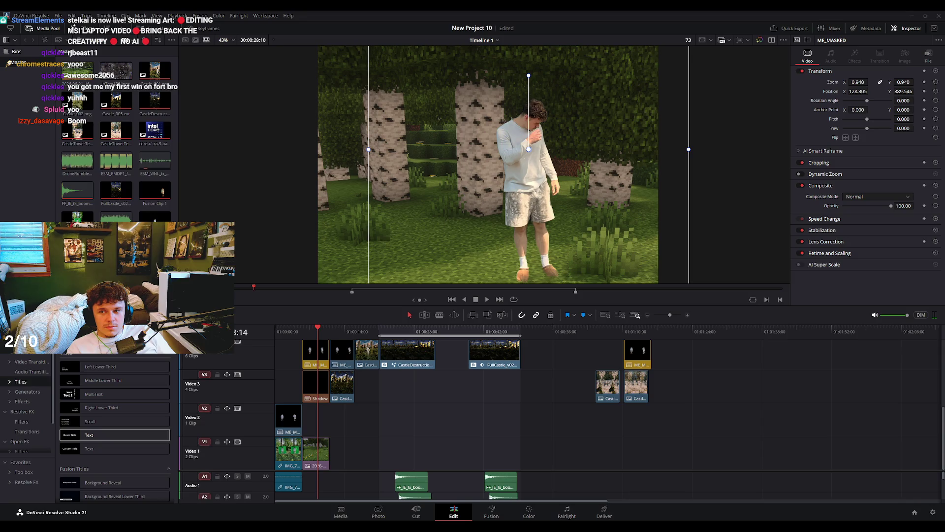
pyautogui.press('q')
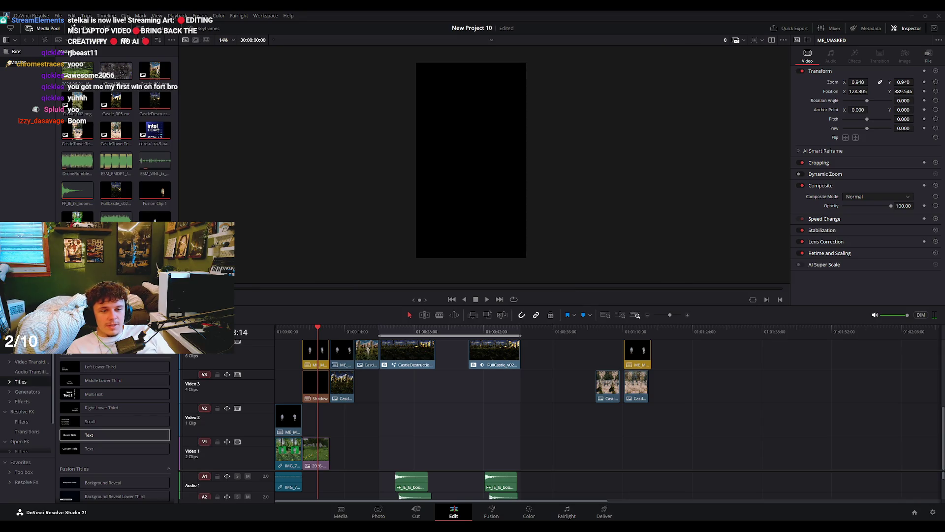
pyautogui.press('q')
pyautogui.scroll(2, 581, 152)
pyautogui.scroll(2, 580, 152)
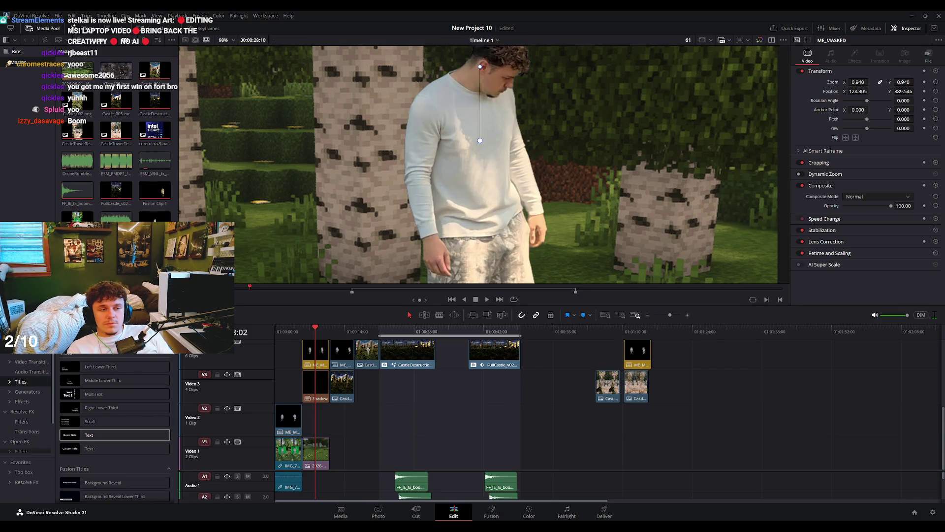
pyautogui.scroll(-4, 511, 107)
pyautogui.scroll(2, 509, 112)
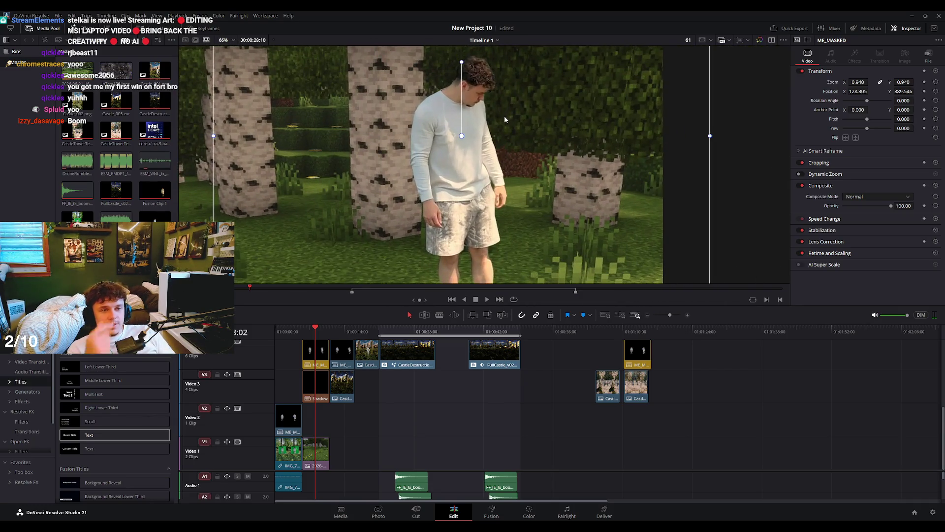
pyautogui.scroll(-3, 506, 123)
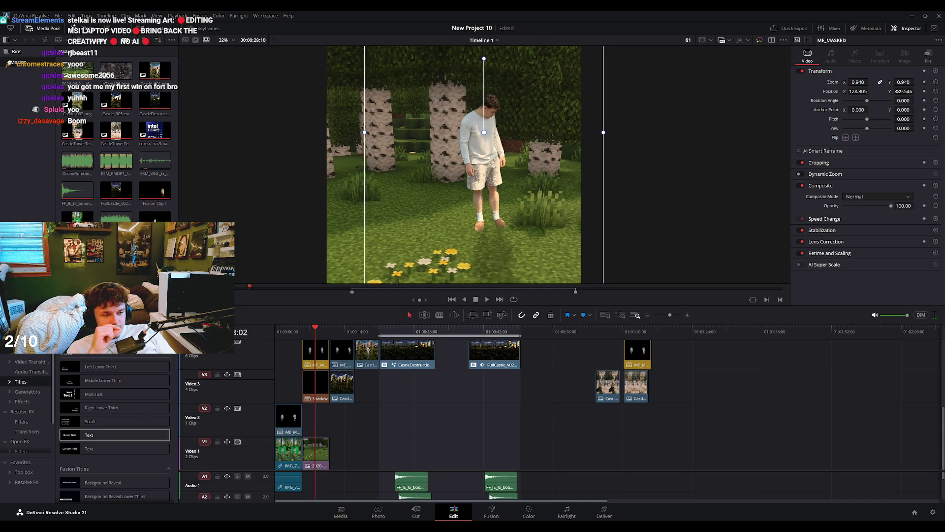
pyautogui.scroll(-2, 471, 196)
pyautogui.scroll(1, 471, 197)
pyautogui.scroll(1, 472, 197)
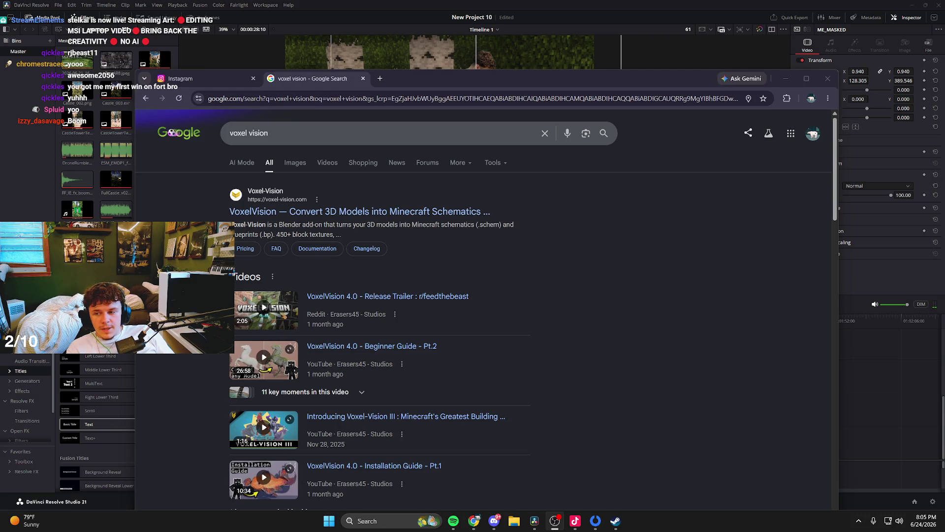
# Browse Google's image results for voxel vision and preview the T-rex voxel image.
pyautogui.click(643, 275)
pyautogui.click(301, 168)
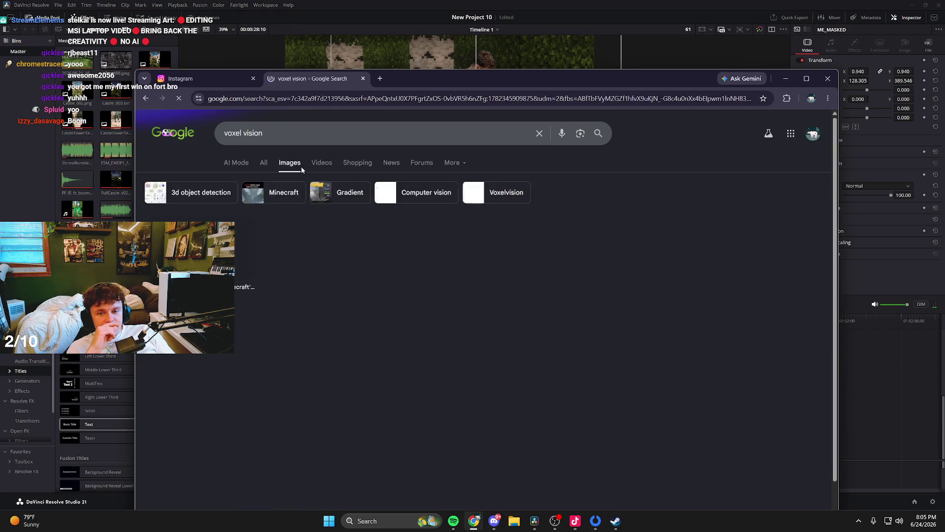
pyautogui.scroll(-5, 303, 231)
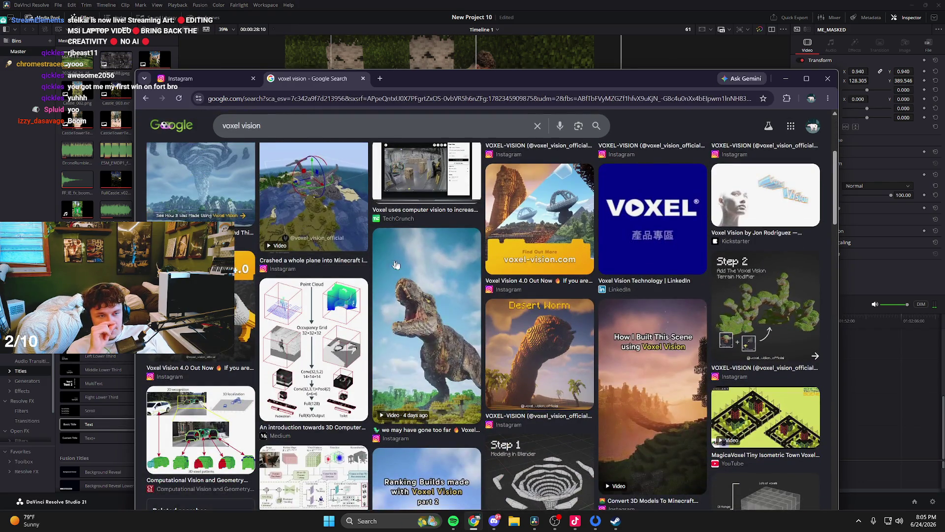
pyautogui.click(440, 294)
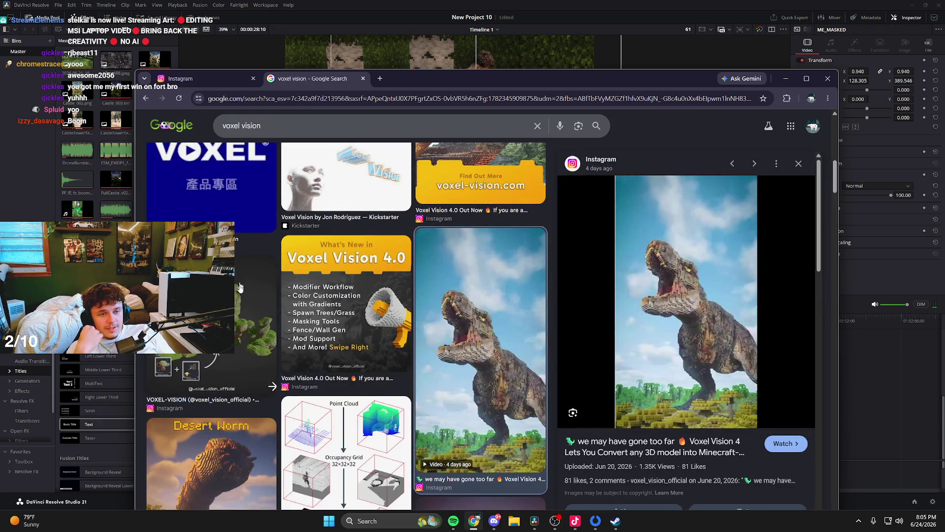
pyautogui.scroll(-5, 357, 239)
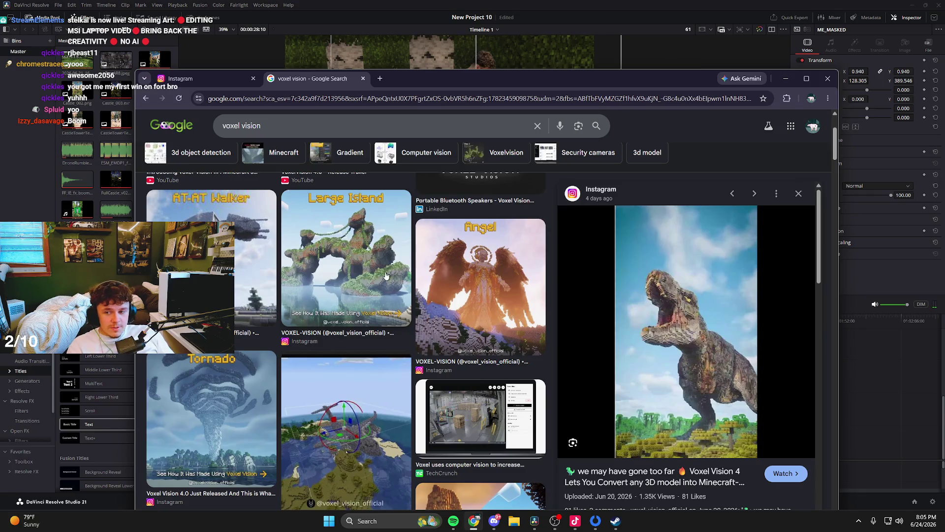
pyautogui.scroll(2, 358, 239)
pyautogui.scroll(-8, 321, 292)
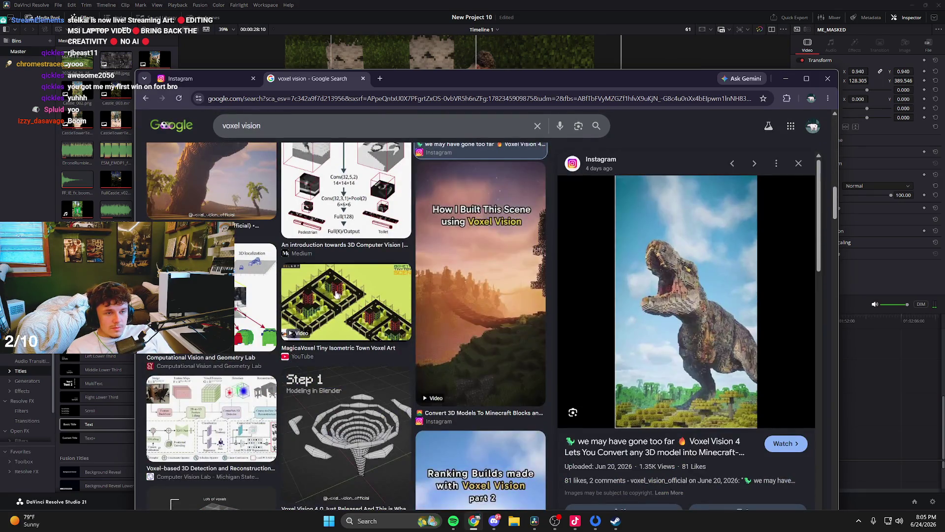
pyautogui.scroll(10, 295, 286)
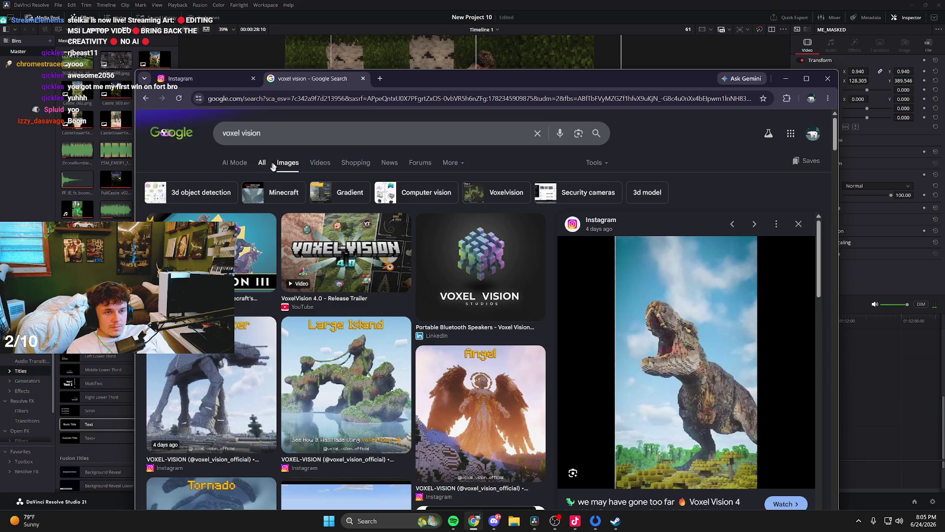
# Switch to video results and open 'VoxelVision 4.0 - Beginner Guide - Pt.2', pausing it.
pyautogui.click(339, 167)
pyautogui.click(300, 163)
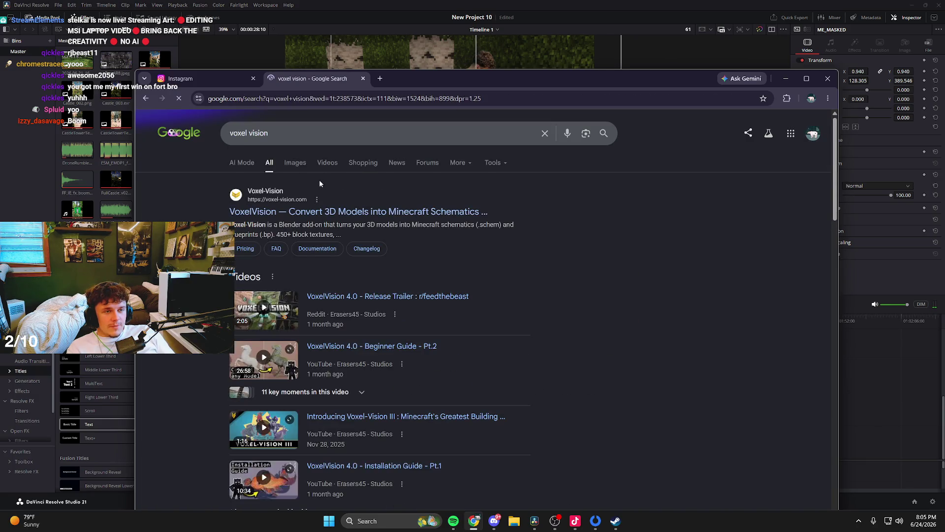
pyautogui.click(329, 162)
pyautogui.click(296, 206)
pyautogui.click(280, 310)
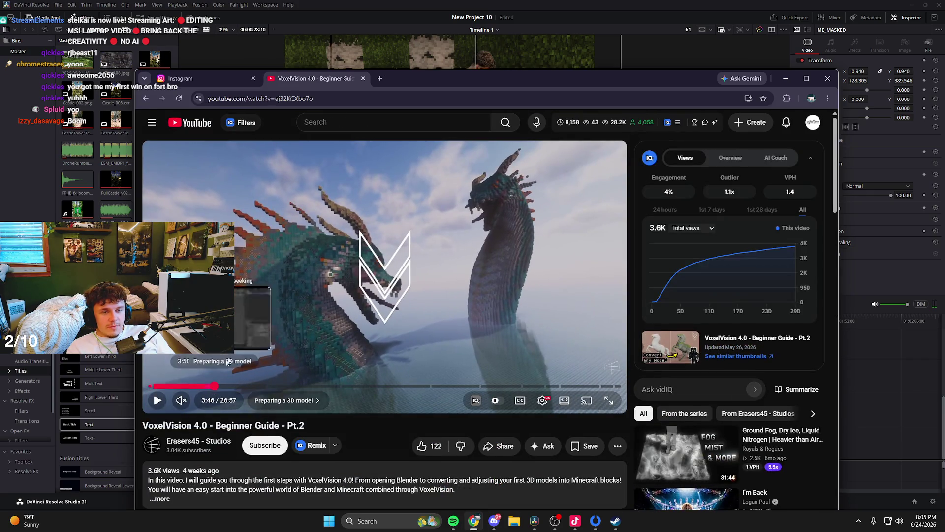
# Jump to the guide's Preparing a 3D model chapter near 3:46, then drag the browser down.
pyautogui.click(215, 386)
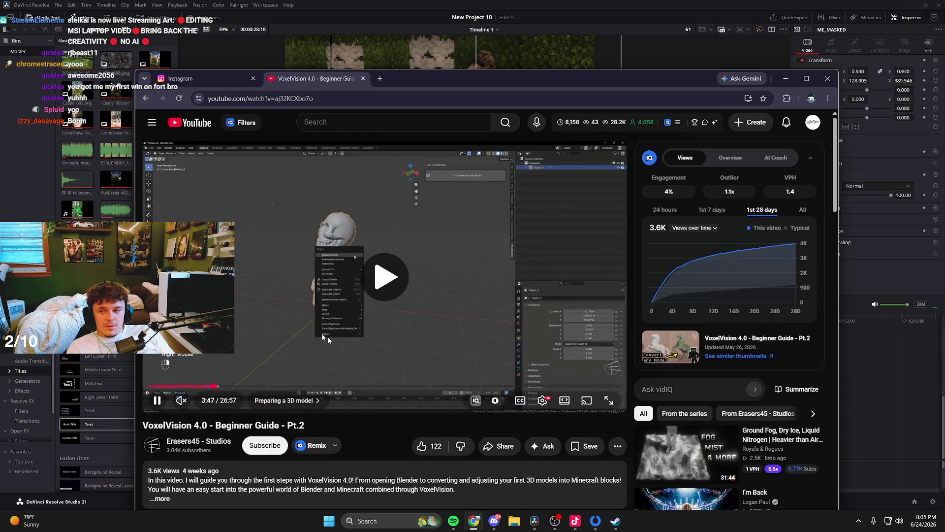
pyautogui.click(345, 319)
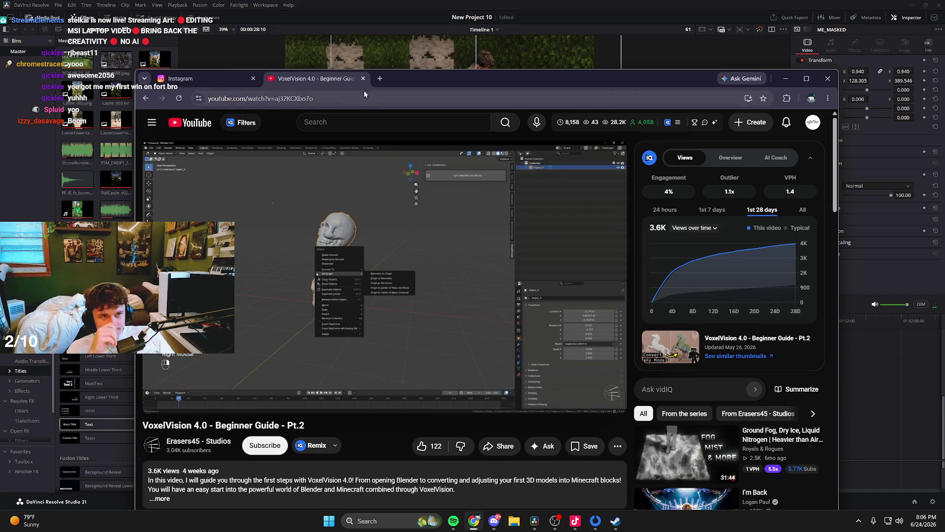
pyautogui.moveTo(365, 87); pyautogui.dragTo(374, 257)
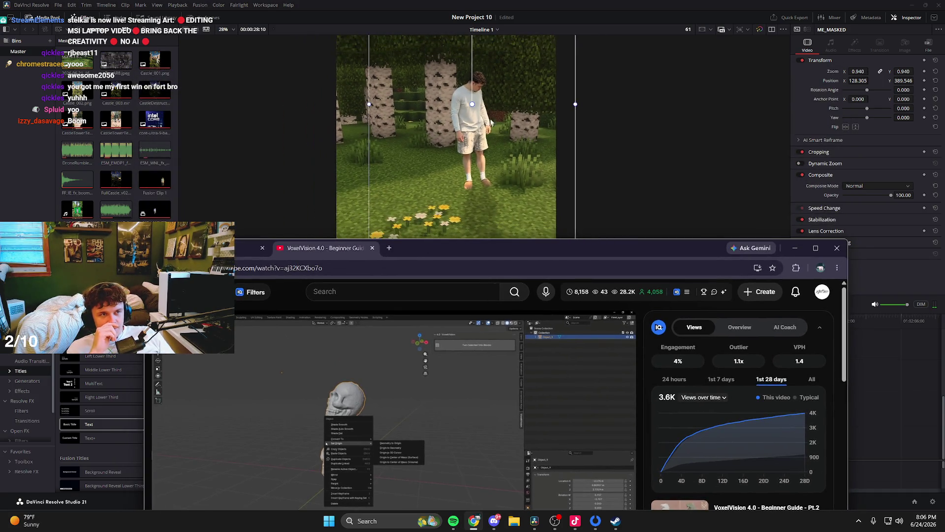
# Bring Resolve forward, zoom its viewer on the Minecraft forest composite, then minimize Chrome.
pyautogui.click(490, 124)
pyautogui.scroll(2, 485, 118)
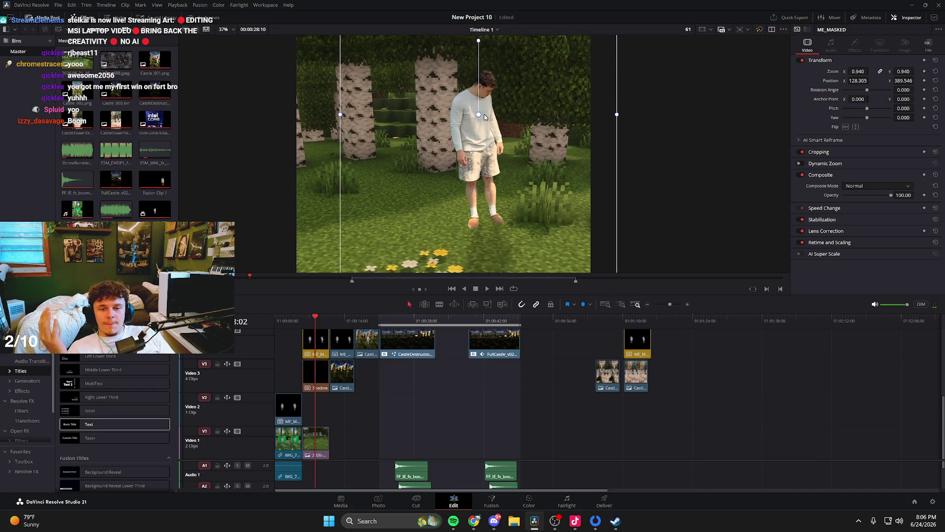
pyautogui.scroll(1, 484, 115)
pyautogui.scroll(1, 484, 123)
pyautogui.scroll(-3, 483, 142)
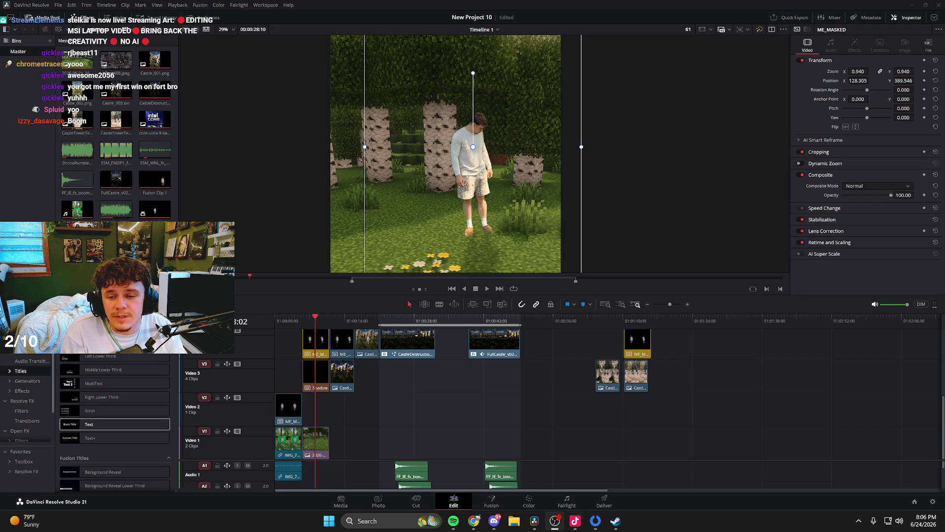
pyautogui.scroll(2, 583, 220)
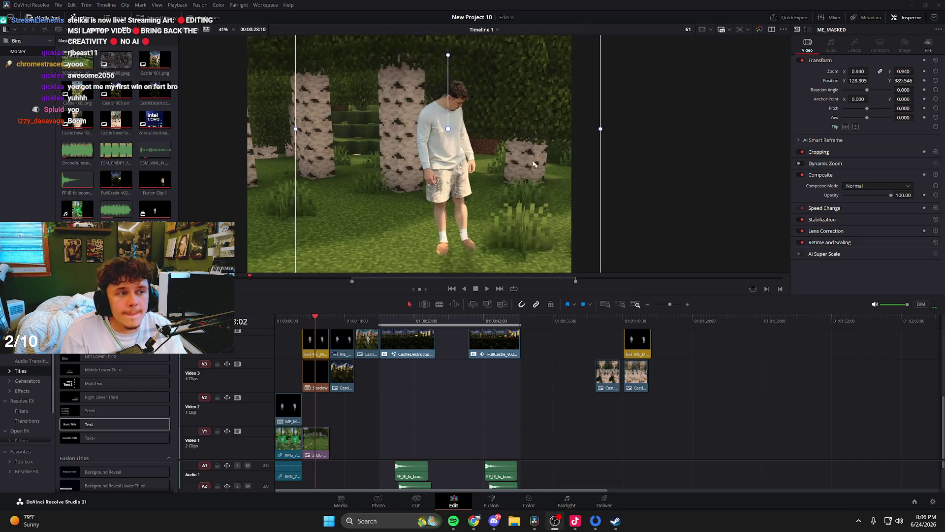
pyautogui.scroll(-4, 492, 172)
pyautogui.scroll(1, 462, 170)
pyautogui.scroll(3, 480, 161)
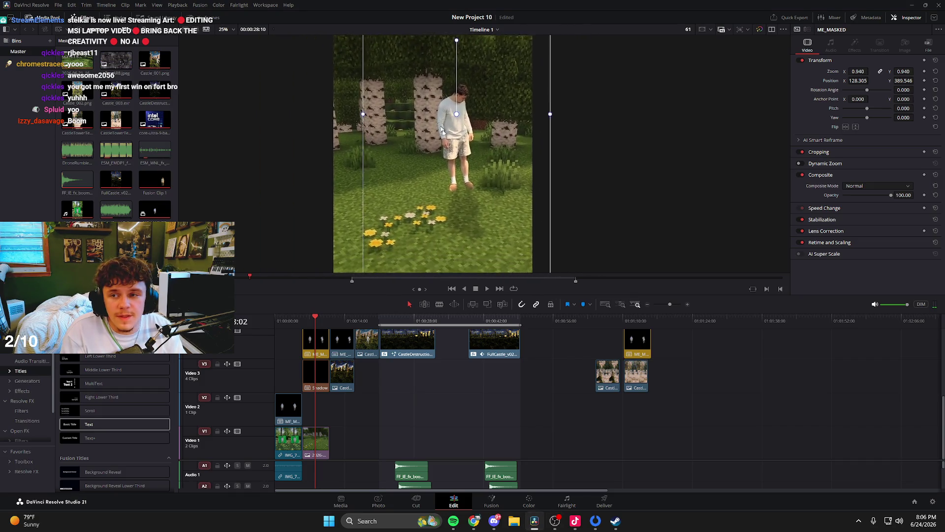
pyautogui.click(474, 521)
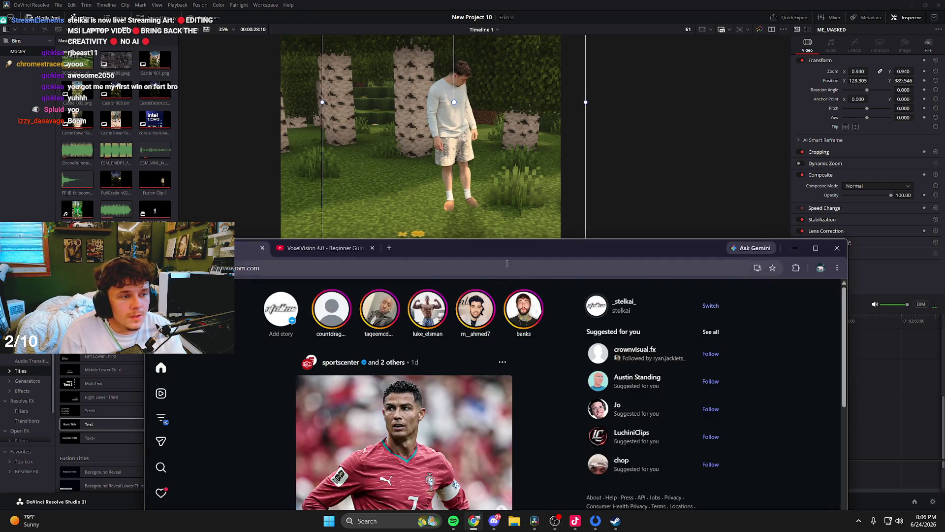
pyautogui.click(474, 521)
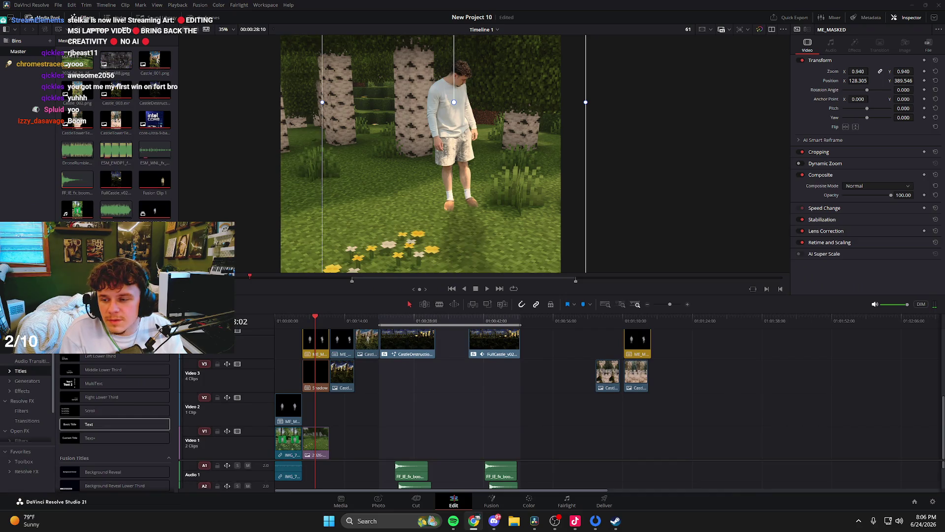